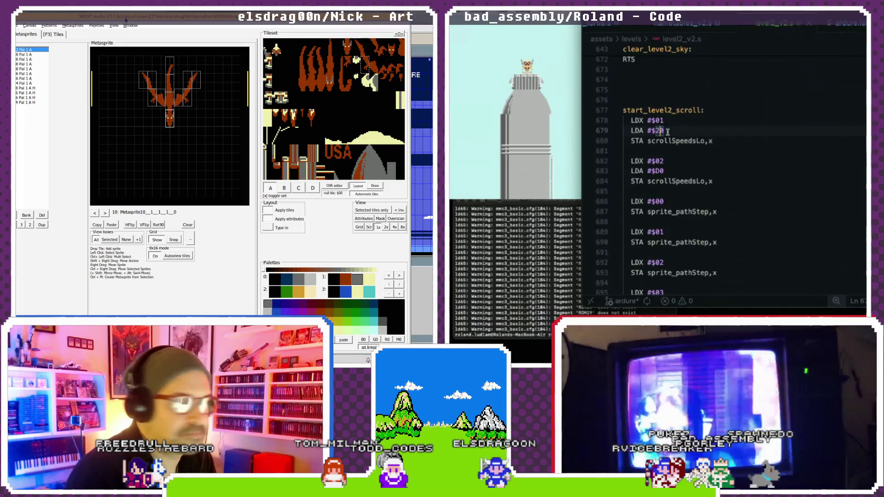
# - Scroll through level2_v2.s to review the level 2 event table
pyautogui.scroll(-1, 669, 138)
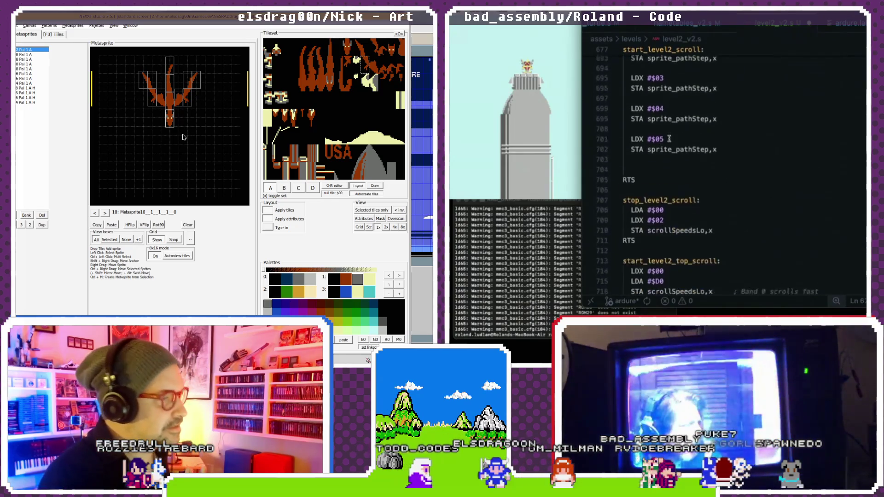
pyautogui.scroll(-10, 669, 138)
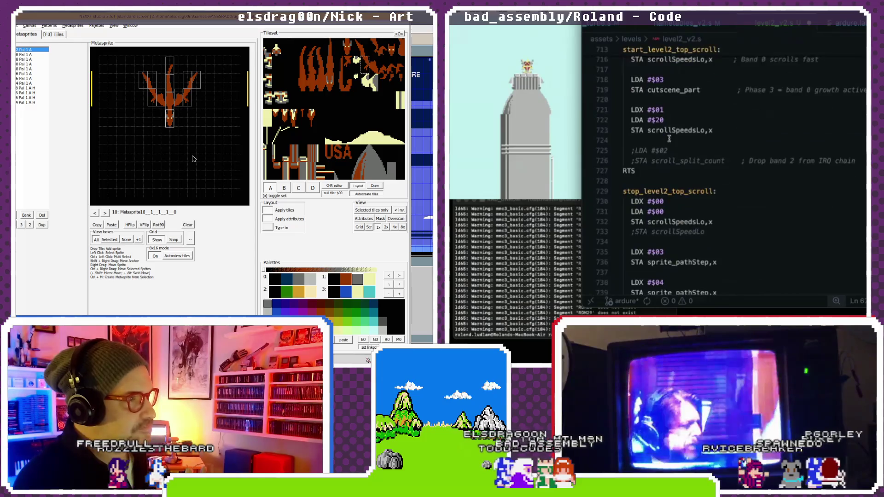
pyautogui.scroll(-6, 669, 139)
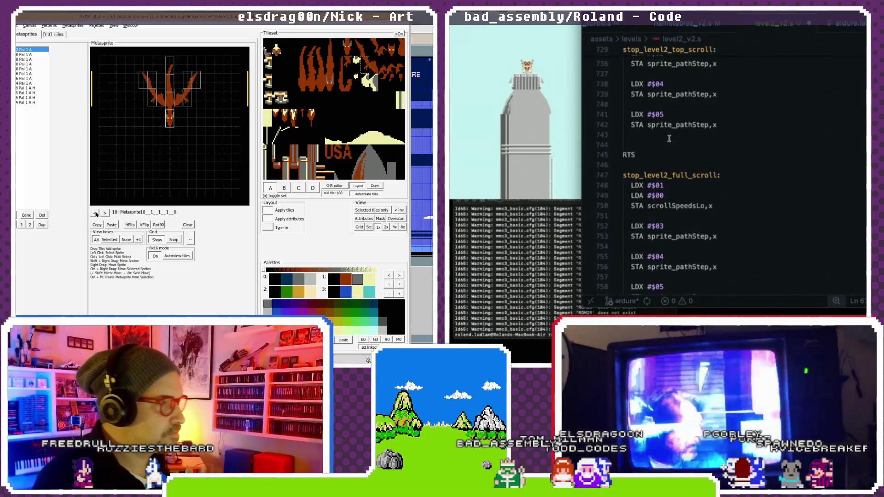
pyautogui.scroll(6, 669, 139)
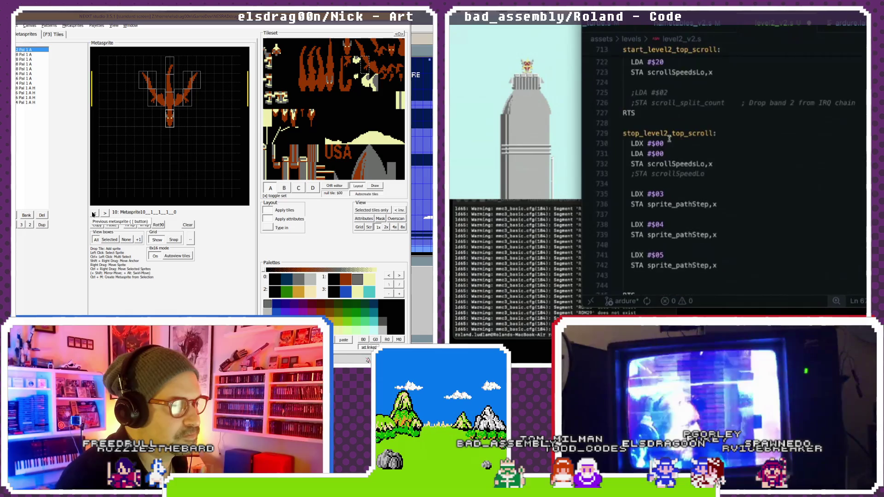
pyautogui.scroll(-9, 669, 139)
pyautogui.scroll(-4, 669, 138)
pyautogui.scroll(-3, 670, 138)
pyautogui.scroll(4, 670, 138)
pyautogui.scroll(15, 669, 138)
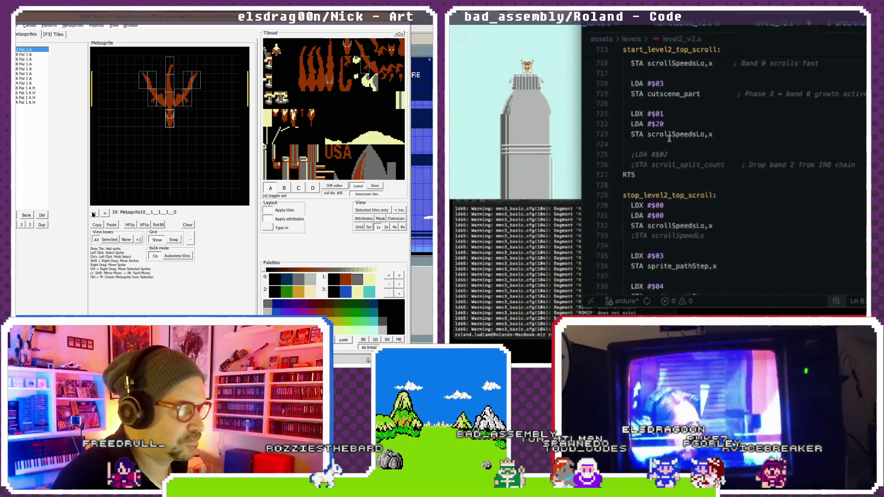
pyautogui.scroll(2, 669, 139)
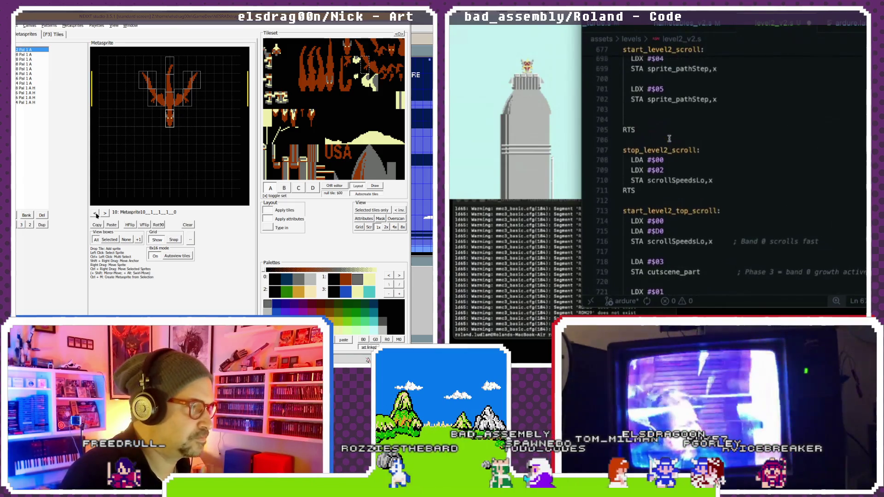
pyautogui.scroll(5, 669, 138)
# - Step through the NEXXT metasprites and reload the game ROM in the emulator
pyautogui.click(99, 213)
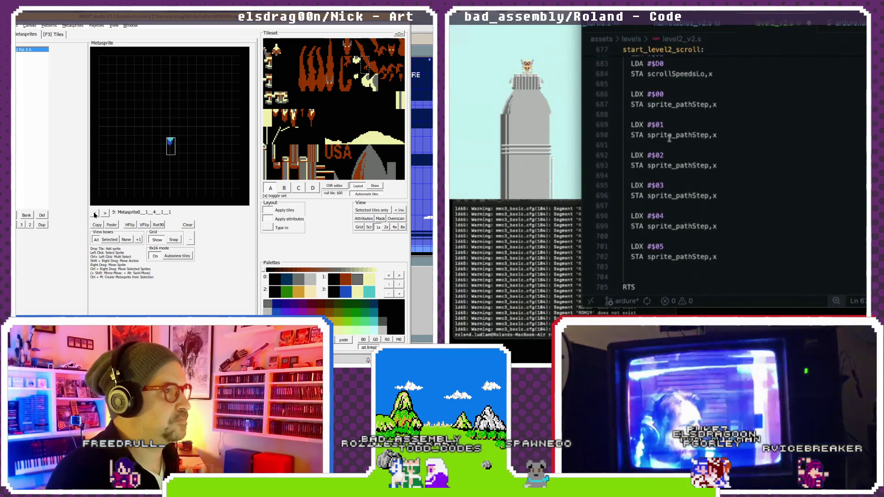
pyautogui.click(105, 213)
pyautogui.click(562, 234)
pyautogui.click(105, 213)
pyautogui.click(105, 213)
pyautogui.click(468, 48)
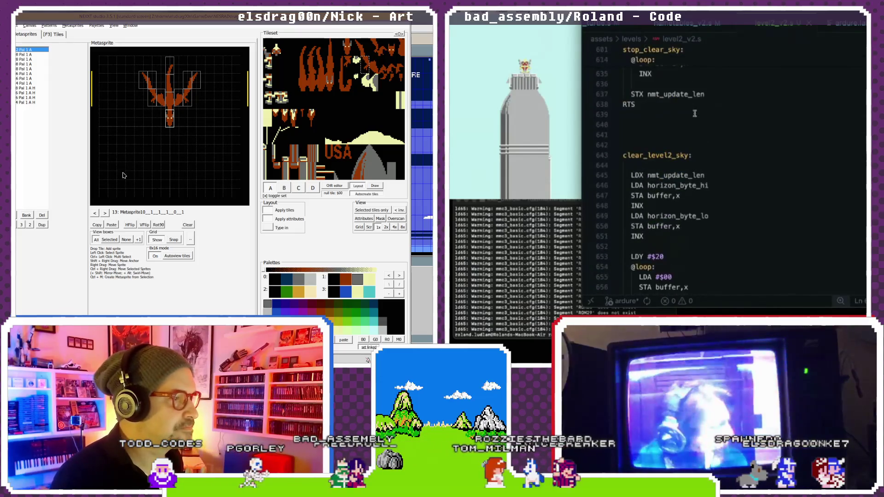
# - Flip back through metasprite 11 and return to dragon metasprite 10
pyautogui.doubleClick(96, 213)
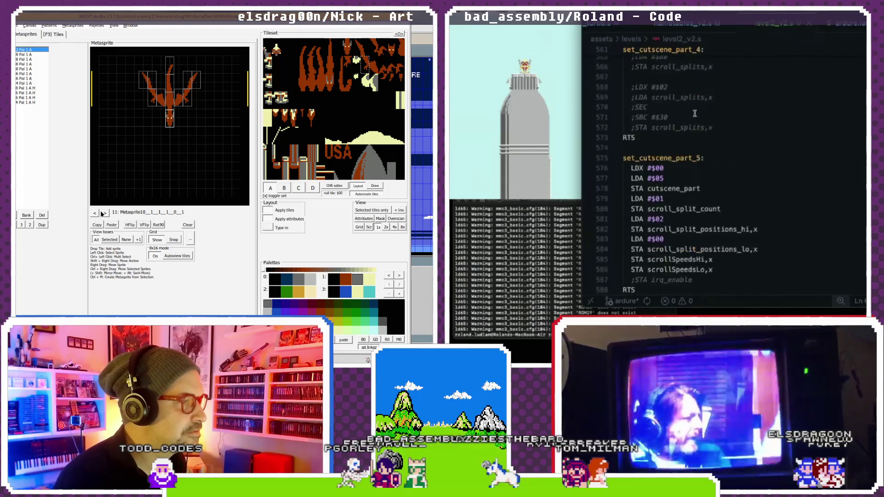
pyautogui.click(96, 214)
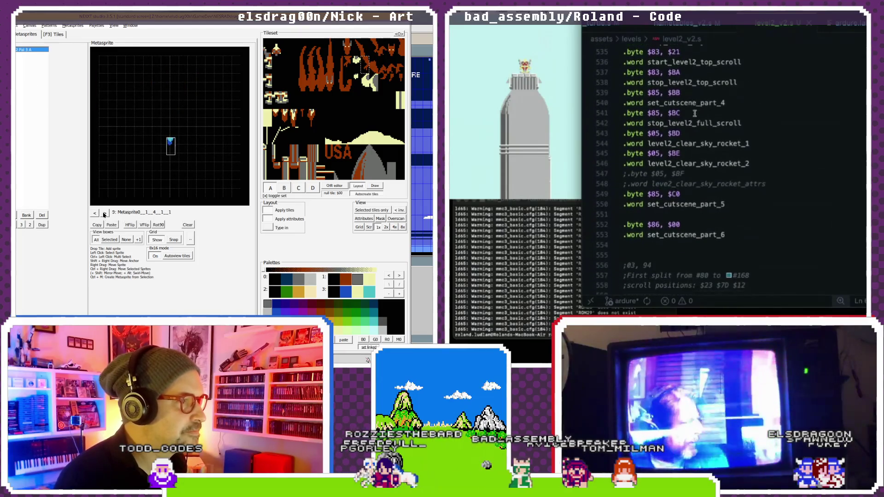
pyautogui.click(96, 213)
pyautogui.click(95, 213)
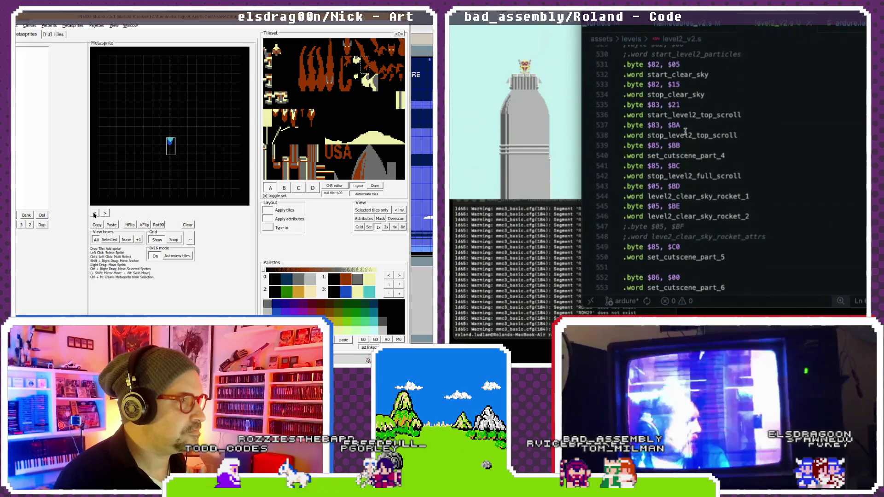
pyautogui.click(104, 214)
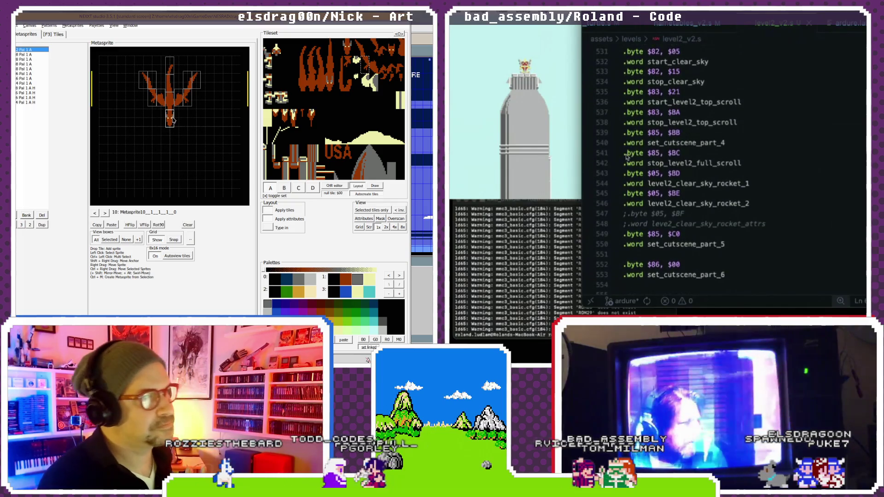
# - Place the caret on the event table's byte entries at lines 541 and 539 ($BB)
pyautogui.click(630, 153)
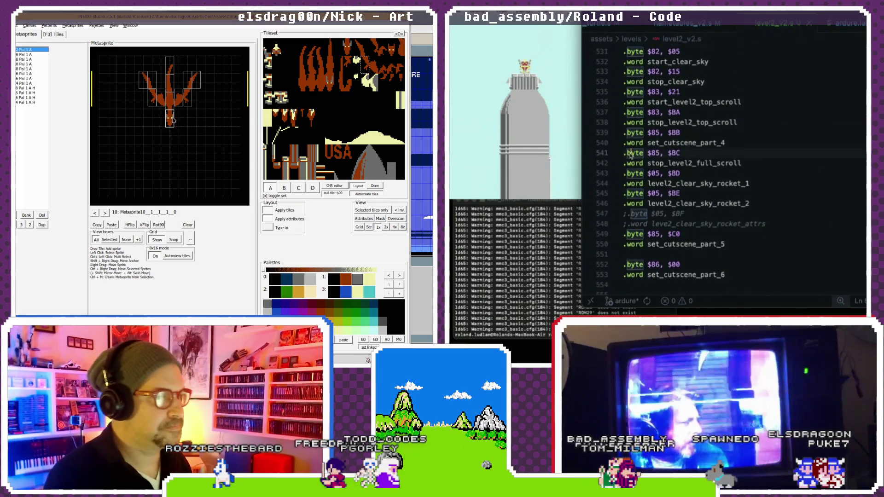
pyautogui.scroll(1, 681, 146)
pyautogui.click(682, 138)
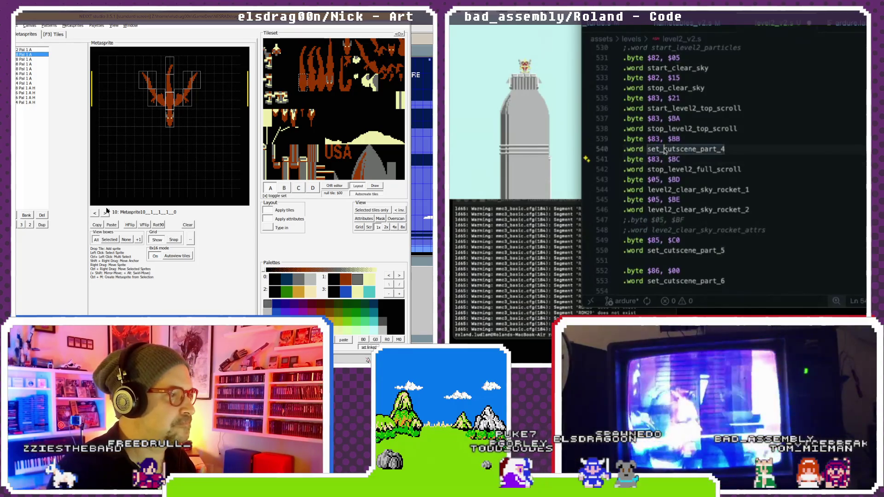
pyautogui.scroll(-1, 665, 151)
pyautogui.click(105, 213)
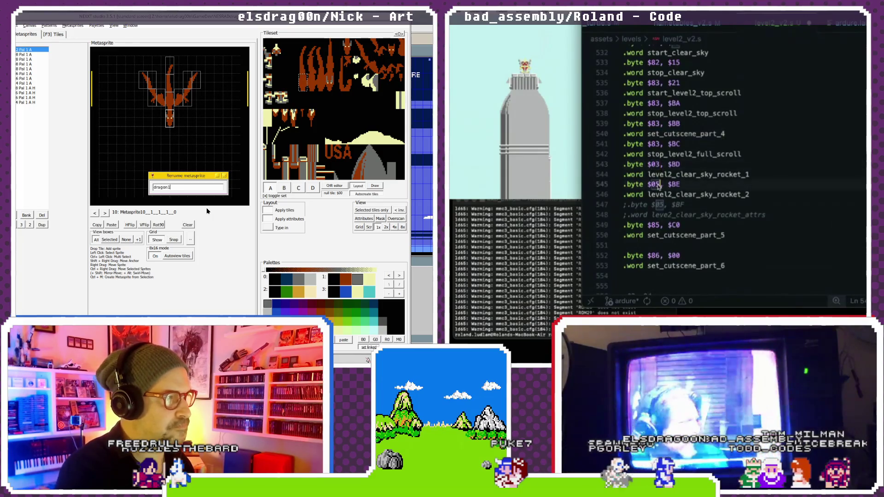
# - Rename metasprite 10 to d52_1, with a $84 byte edit in level2_v2.s
pyautogui.scroll(-1, 661, 200)
pyautogui.click(660, 205)
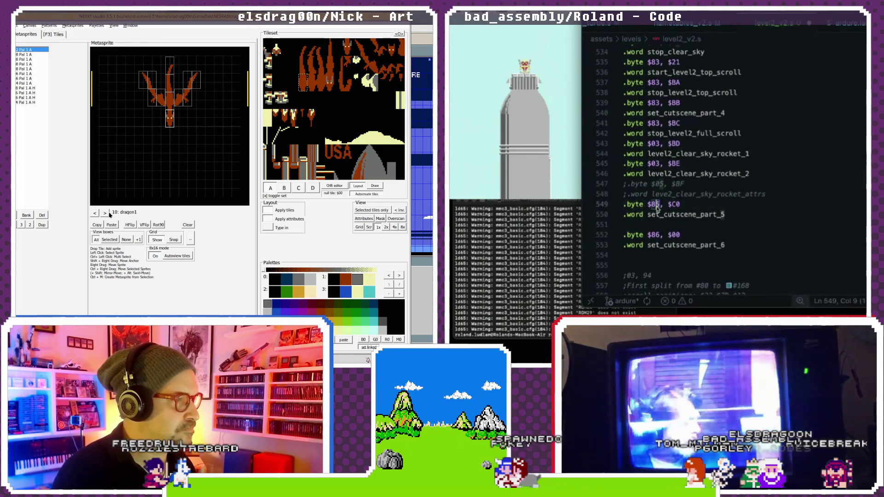
pyautogui.write('3')
pyautogui.doubleClick(658, 235)
pyautogui.click(125, 212)
pyautogui.write('$84')
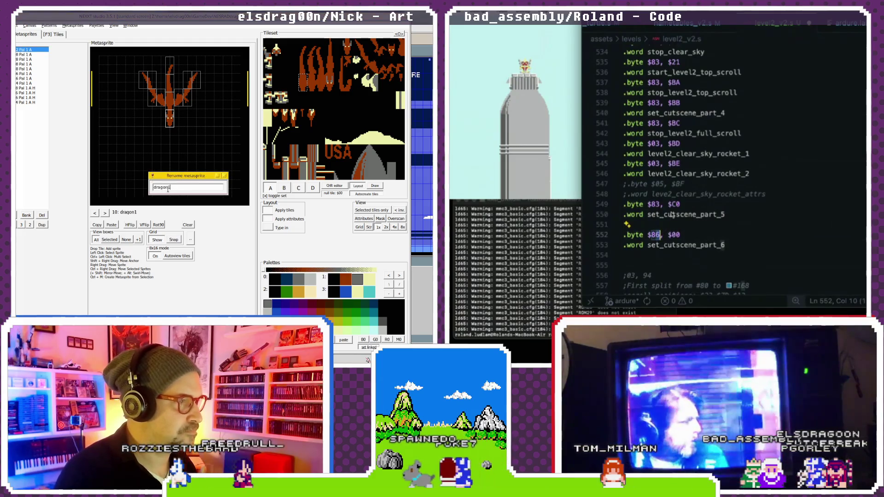
pyautogui.click(668, 205)
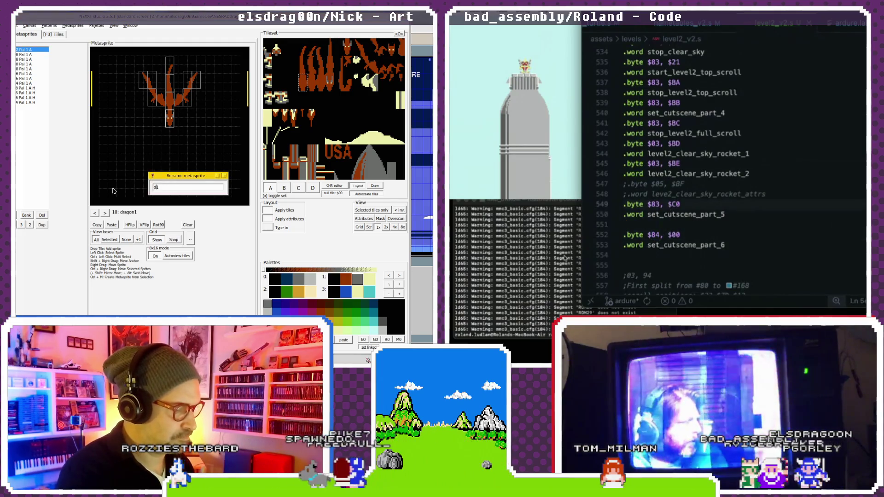
pyautogui.click(565, 259)
pyautogui.write('52_1')
pyautogui.press('Return')
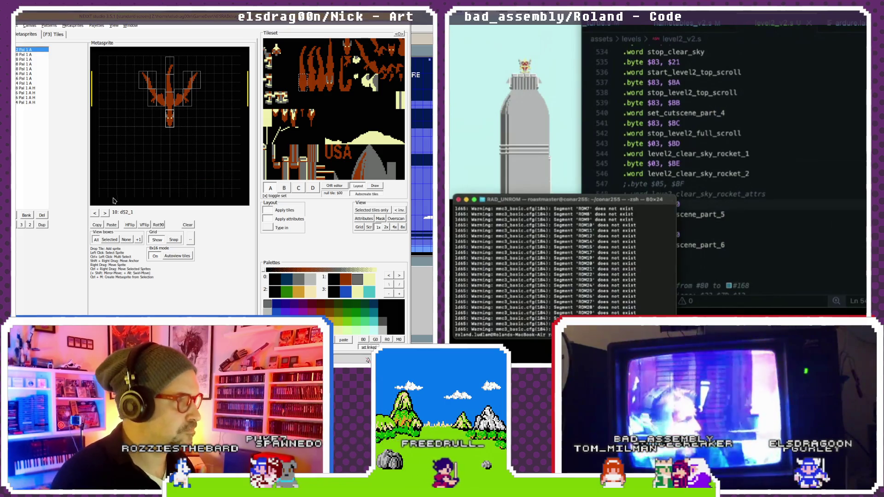
# - Rename metasprite 11 to d52_2
pyautogui.click(105, 213)
pyautogui.click(138, 214)
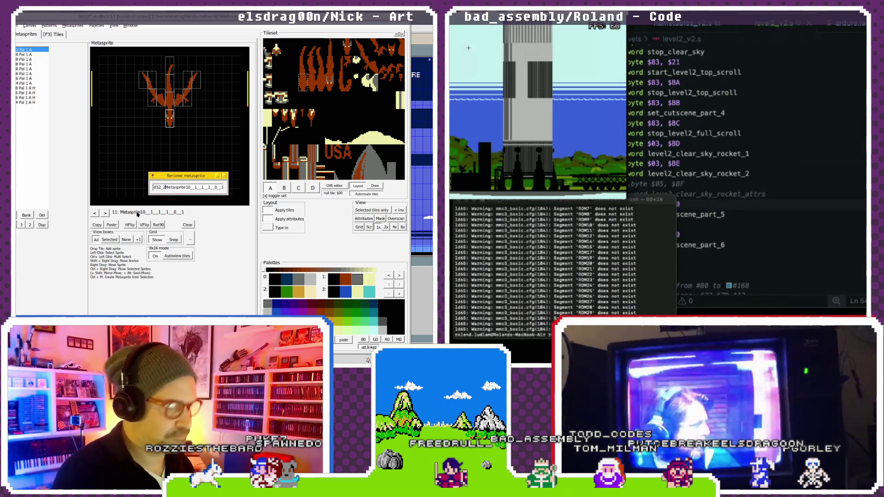
pyautogui.hotkey('shift', 'End')
pyautogui.press('Delete')
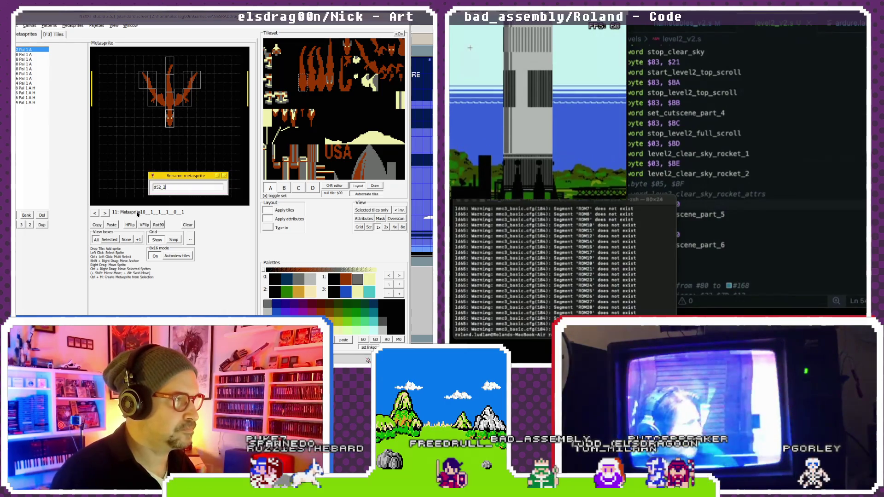
pyautogui.press('Return')
# - Rename metasprite 12 to d52_3
pyautogui.click(105, 213)
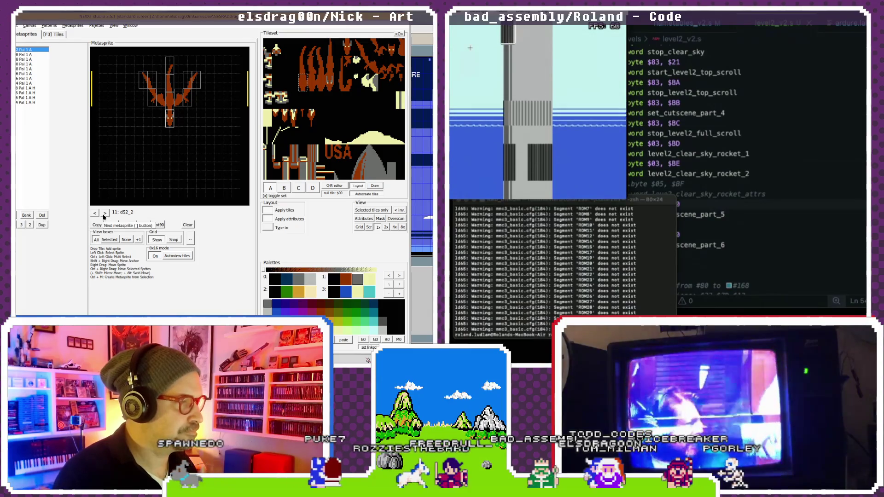
pyautogui.click(137, 212)
pyautogui.hotkey('shift', 'End')
pyautogui.press('Delete')
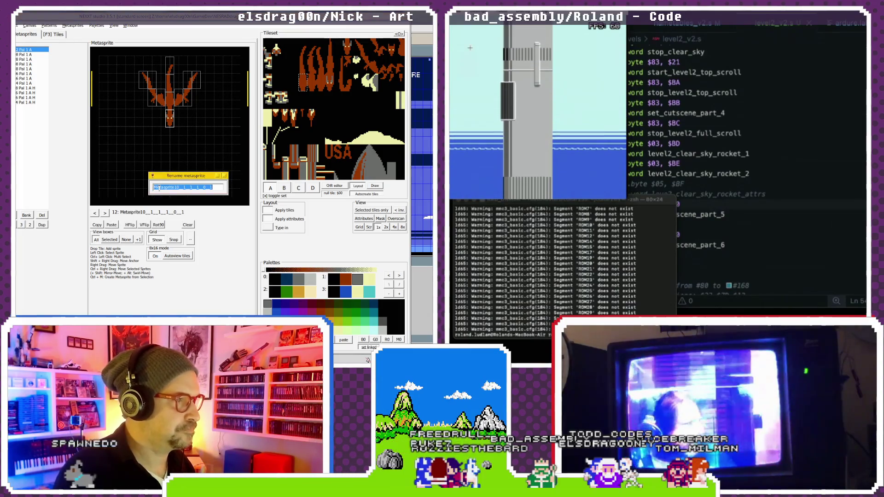
pyautogui.write('d52_3')
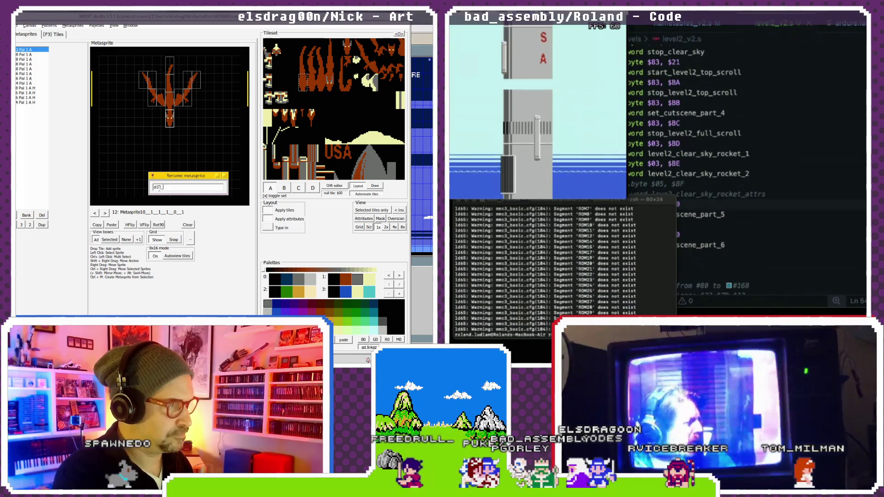
pyautogui.press('Return')
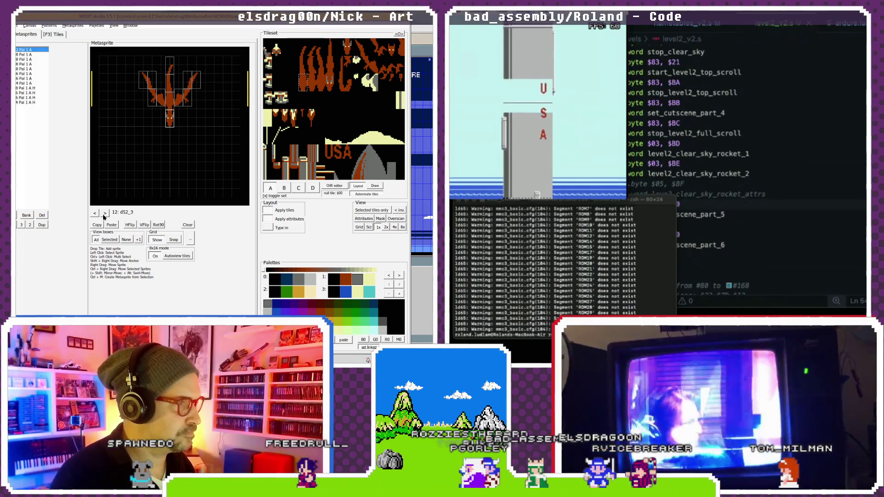
# - Rename metasprite 13 to d52_4, then step back to metasprite 12
pyautogui.click(105, 213)
pyautogui.click(137, 212)
pyautogui.press('Delete')
pyautogui.press('Delete')
pyautogui.press('Delete')
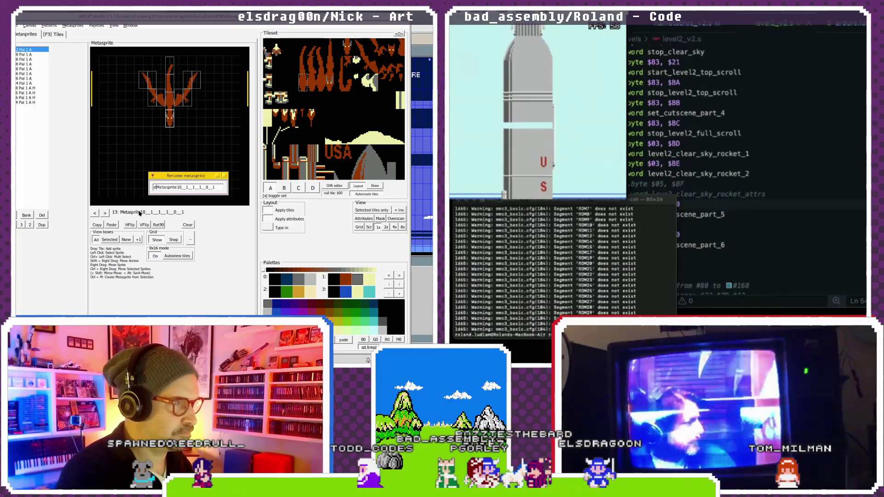
pyautogui.write('d52_')
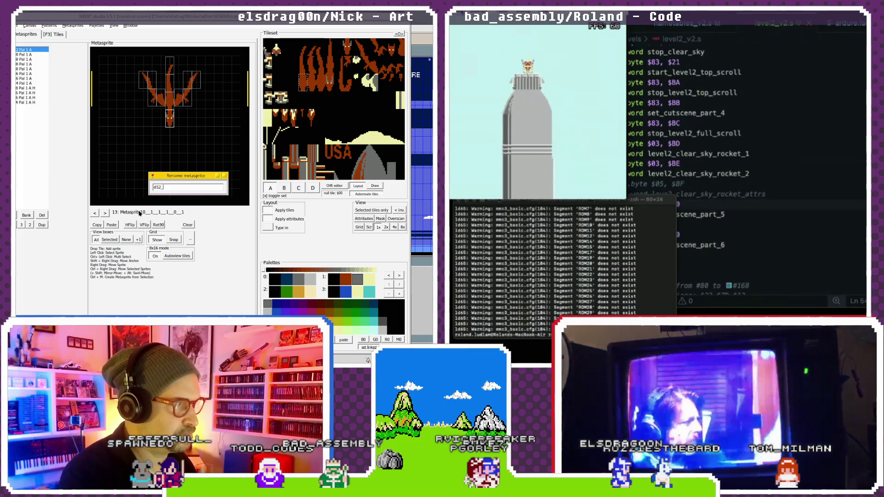
pyautogui.write('4')
pyautogui.press('Return')
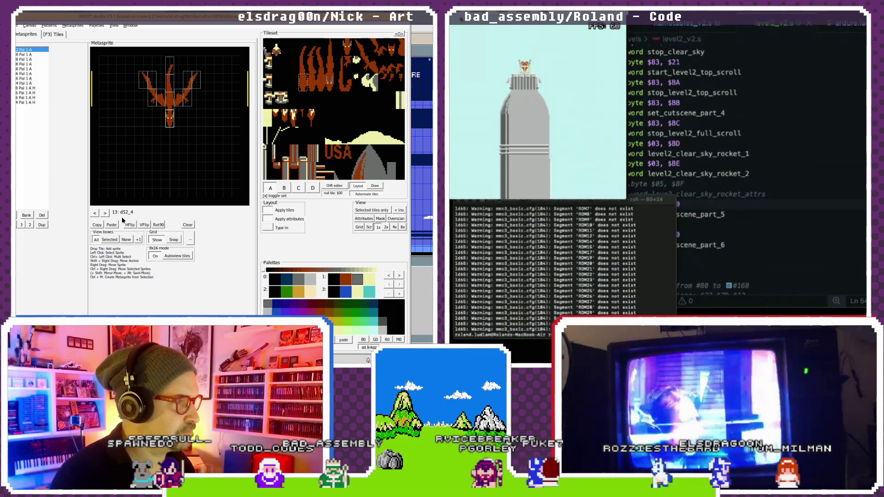
pyautogui.click(94, 214)
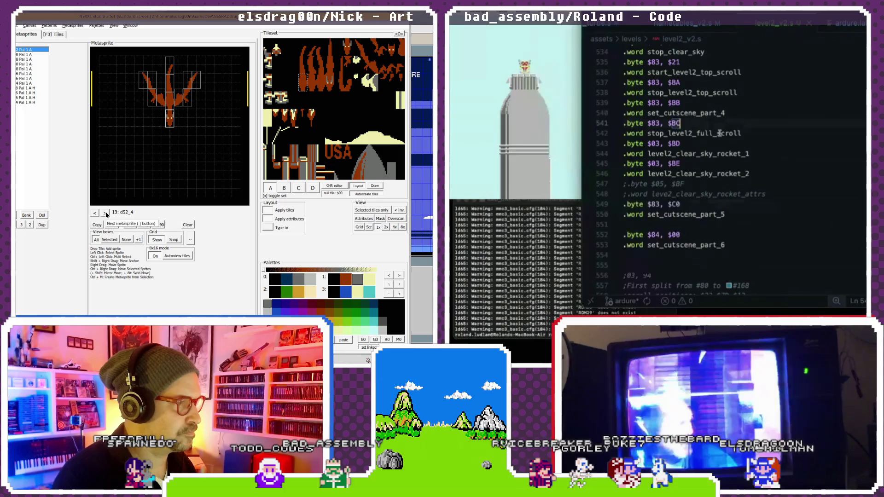
# - Rename metasprite 14 to d52_5 and find the next $20 match in the code
pyautogui.doubleClick(131, 213)
pyautogui.doubleClick(175, 187)
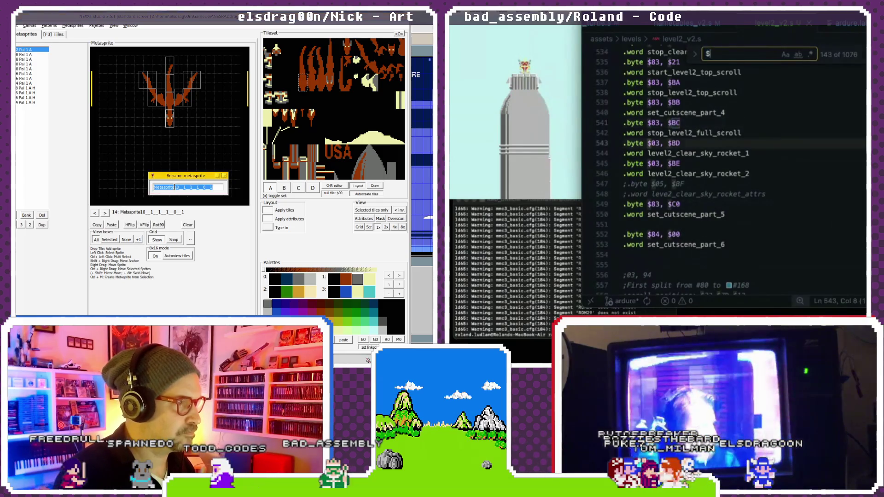
pyautogui.write('d52_')
pyautogui.press('Return')
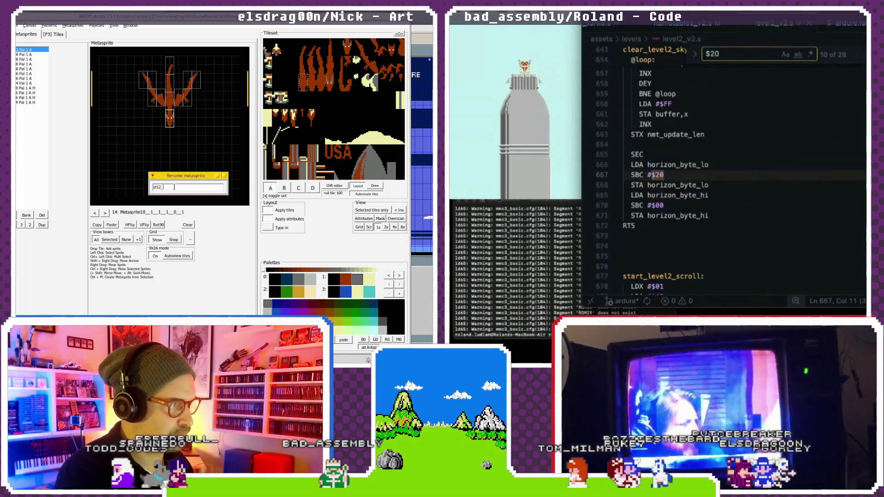
pyautogui.press('Return')
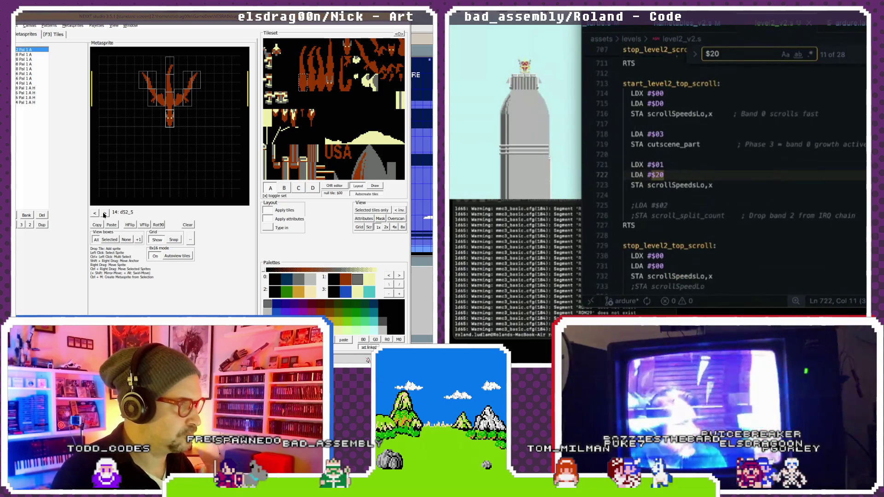
pyautogui.doubleClick(123, 213)
# - Change line 722 to LDA #$40, name metasprite 15 d52_6, and reset the emulator game
pyautogui.click(697, 169)
pyautogui.scroll(1, 677, 174)
pyautogui.write('4')
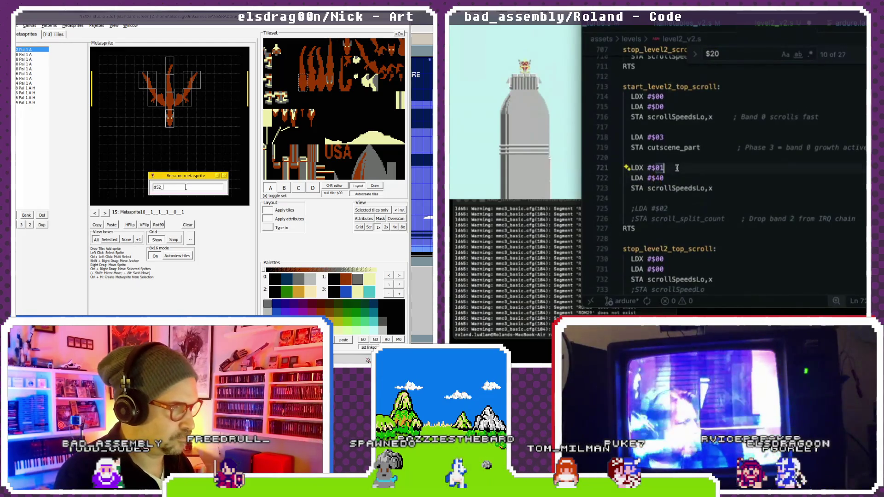
pyautogui.write('6')
pyautogui.press('Return')
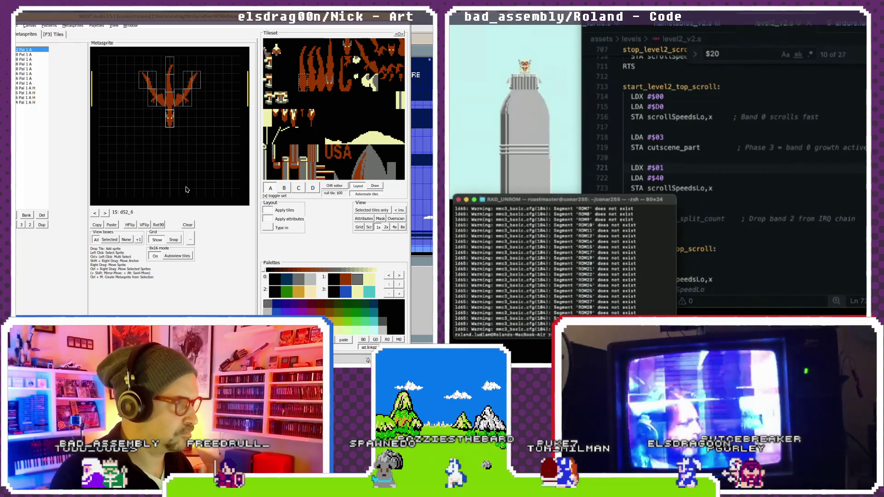
pyautogui.rightClick(482, 34)
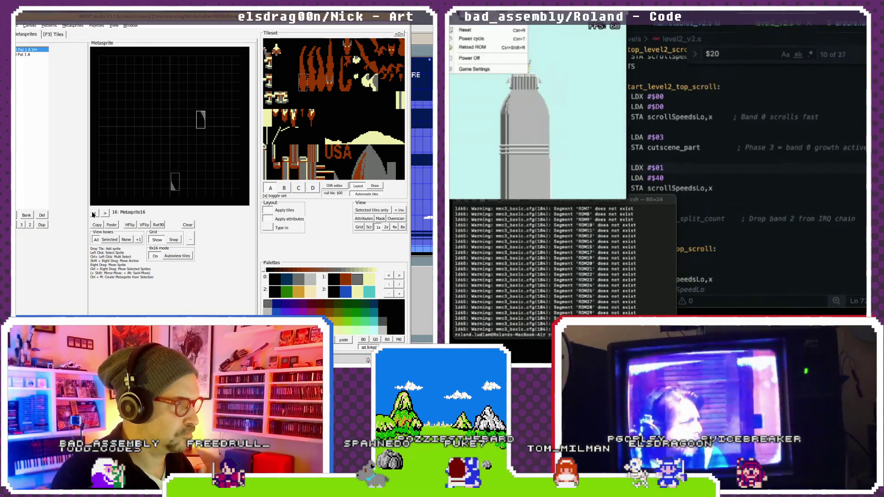
pyautogui.click(507, 43)
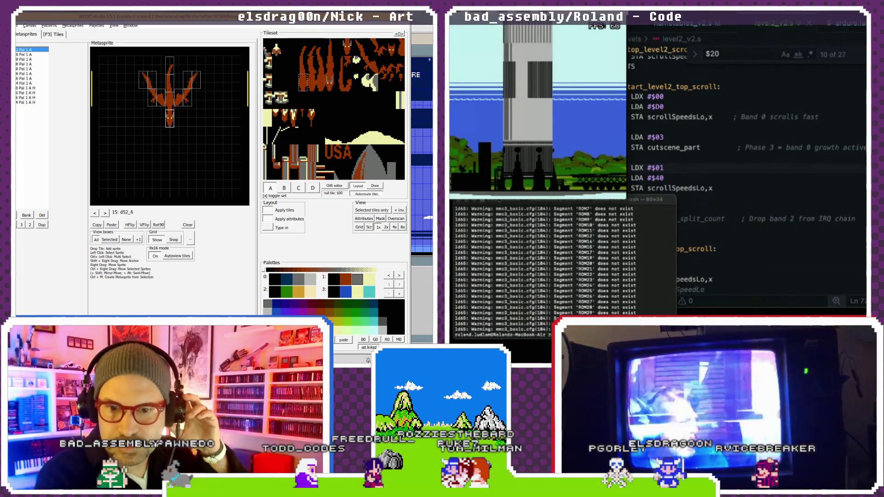
# - Bring Visual Studio Code back in front of Mesen
pyautogui.click(700, 38)
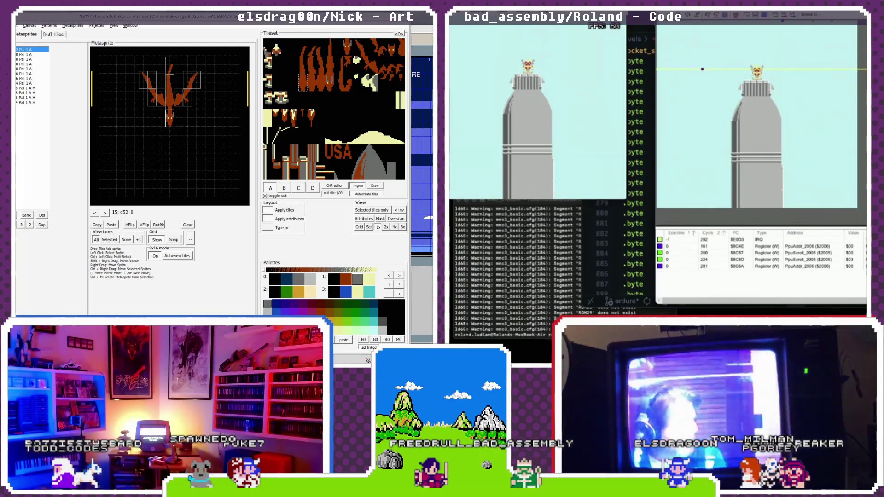
# - Scroll level2_v2.s to the update_level2_scrolls loop where scroll_splits growth is capped at $A0
pyautogui.press('super+Tab')
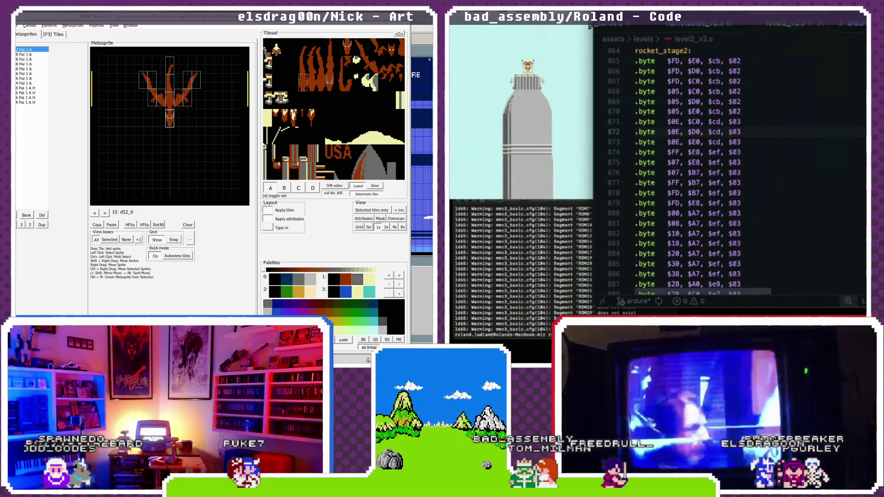
pyautogui.scroll(20, 760, 65)
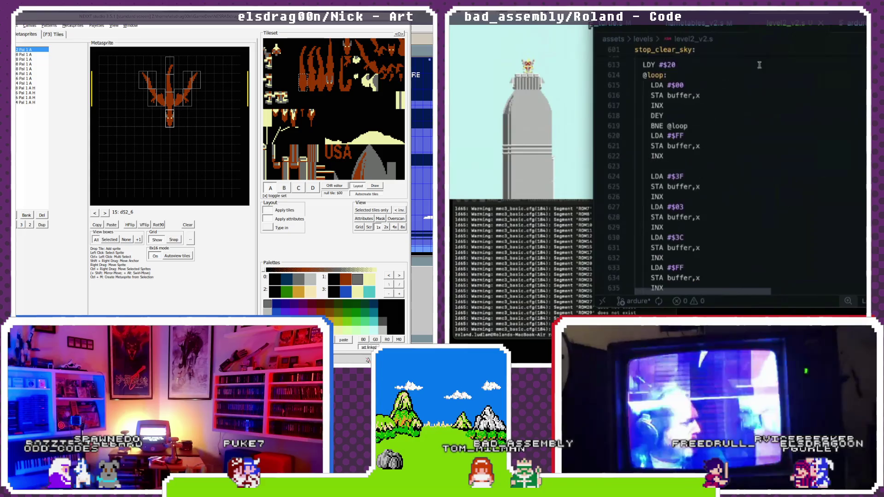
pyautogui.scroll(10, 760, 65)
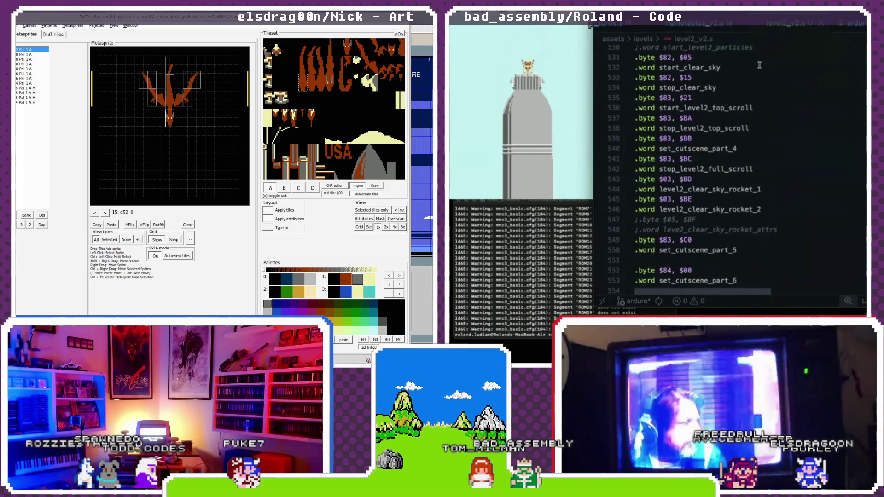
pyautogui.scroll(1, 759, 65)
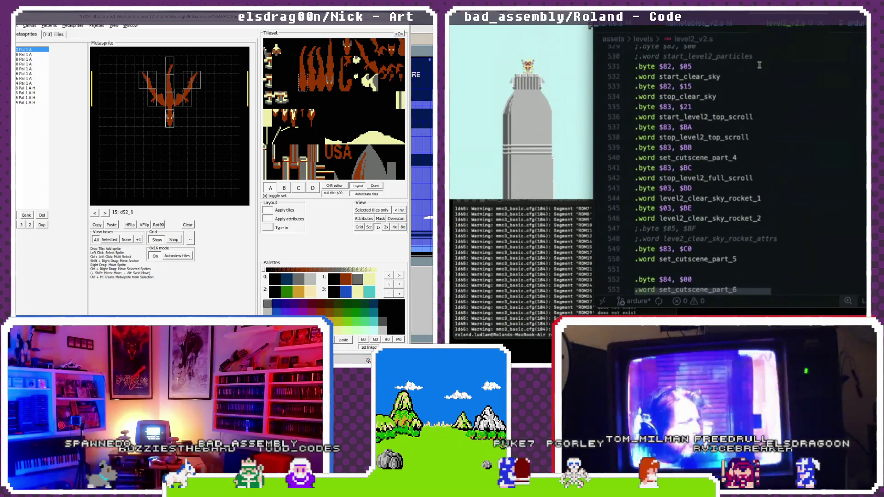
pyautogui.scroll(-20, 760, 65)
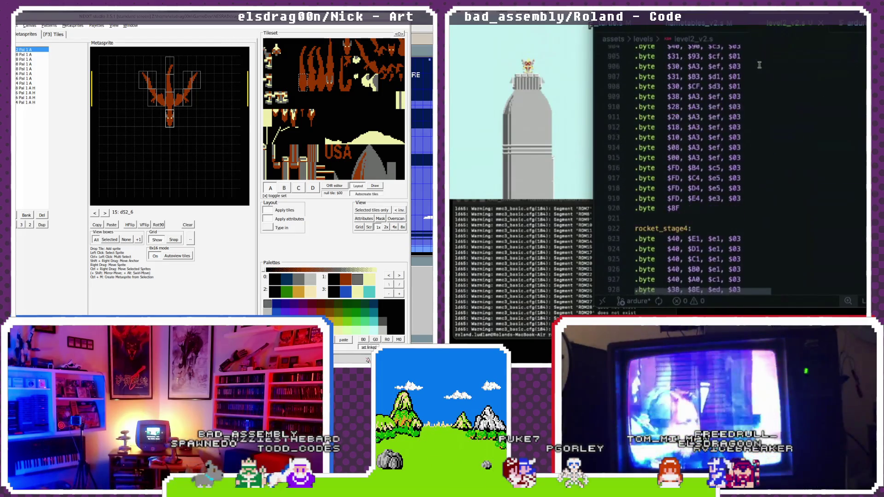
pyautogui.scroll(-10, 760, 65)
pyautogui.scroll(-5, 759, 65)
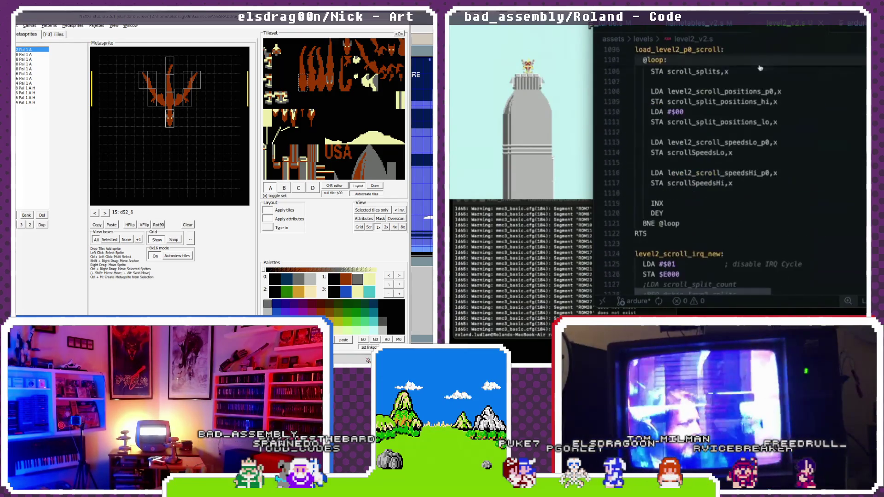
pyautogui.scroll(-8, 760, 65)
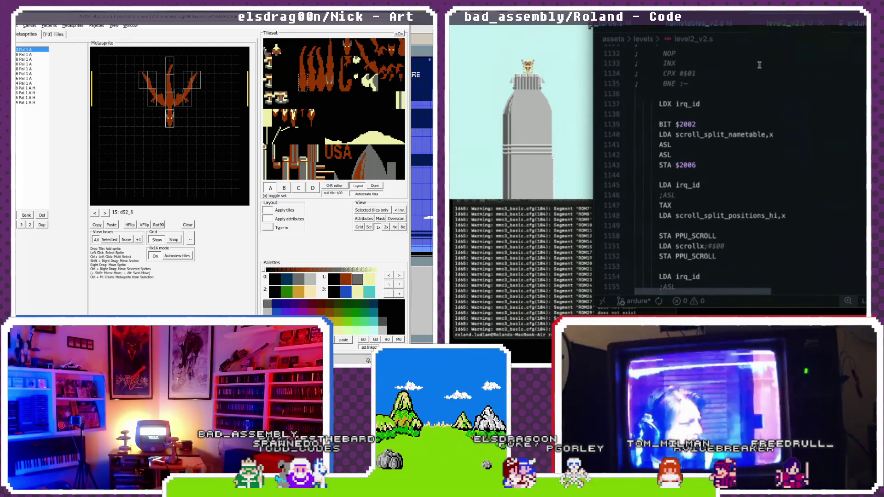
pyautogui.scroll(-10, 760, 65)
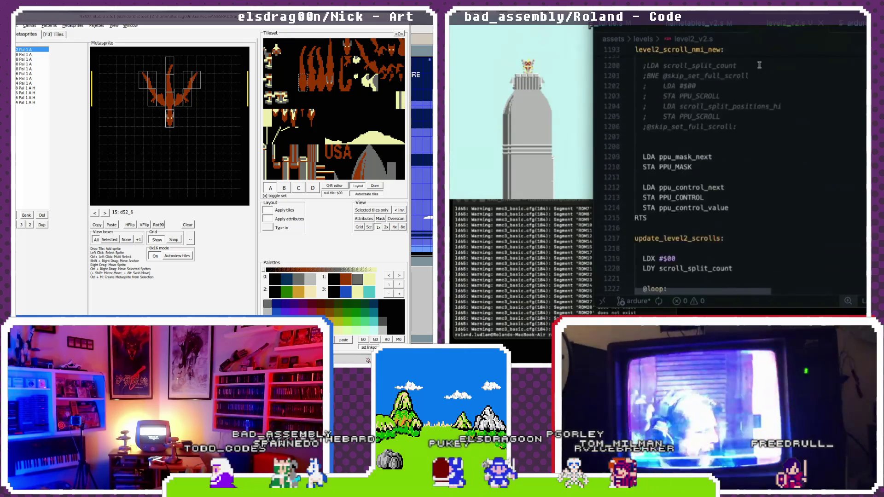
pyautogui.scroll(-4, 759, 65)
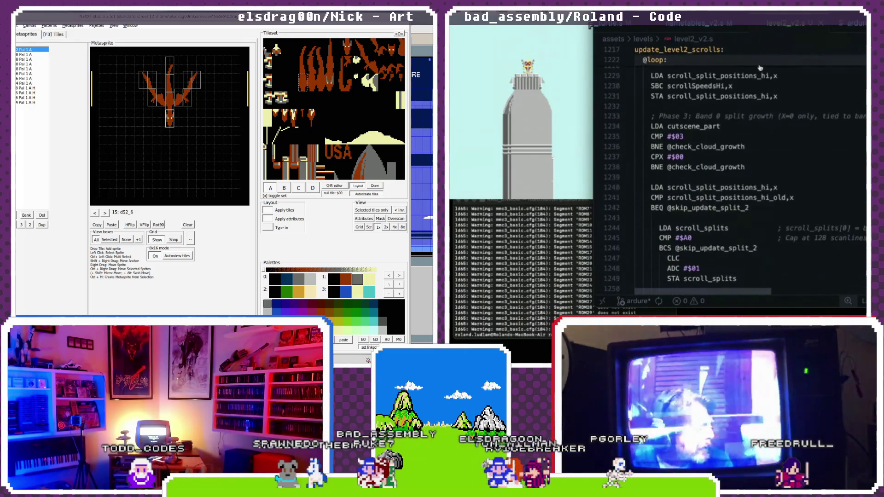
pyautogui.scroll(-2, 761, 68)
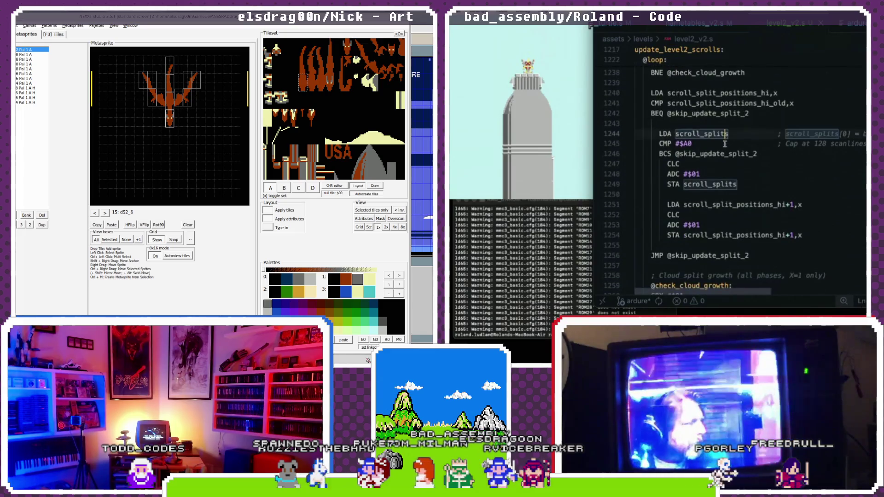
pyautogui.scroll(-1, 725, 144)
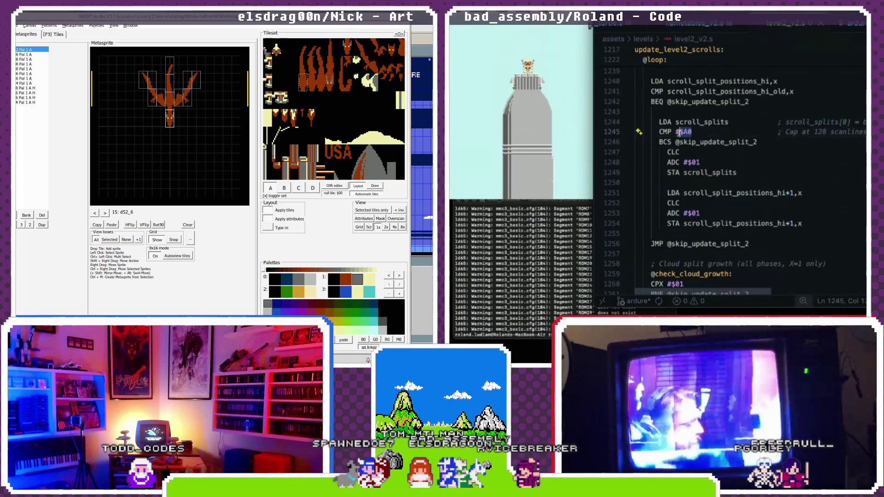
pyautogui.scroll(-5, 695, 146)
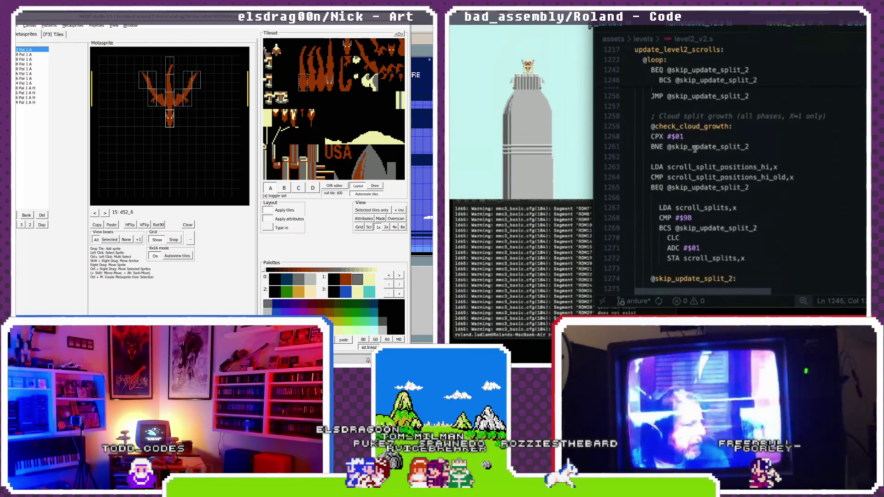
pyautogui.scroll(6, 694, 148)
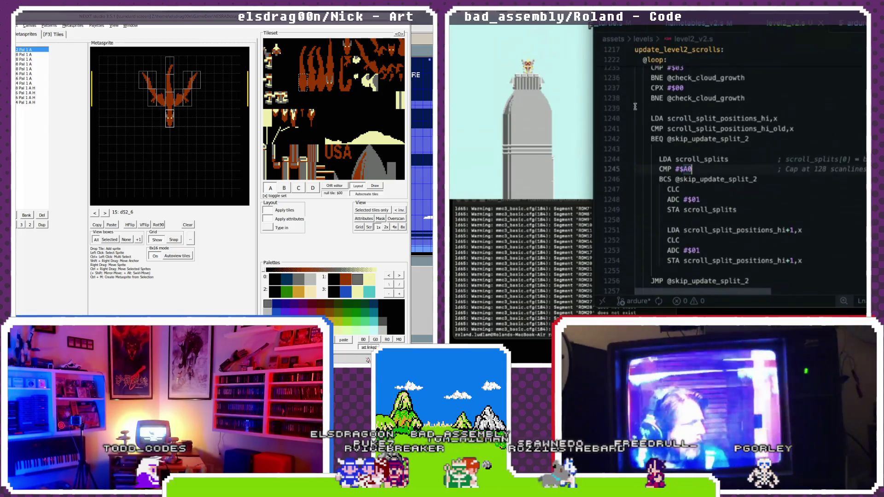
pyautogui.click(525, 23)
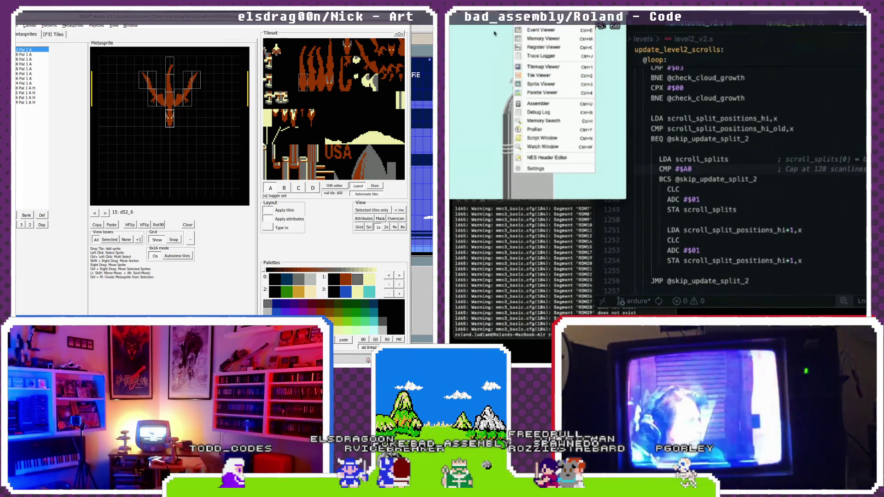
# - Reset the game in Mesen and open the Event Viewer to watch per-scanline writes
pyautogui.click(465, 44)
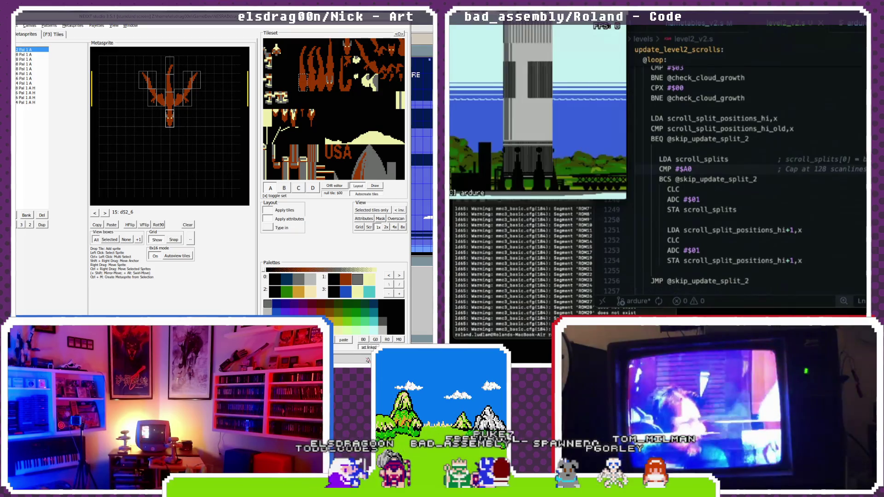
pyautogui.hotkey('alt', 'd')
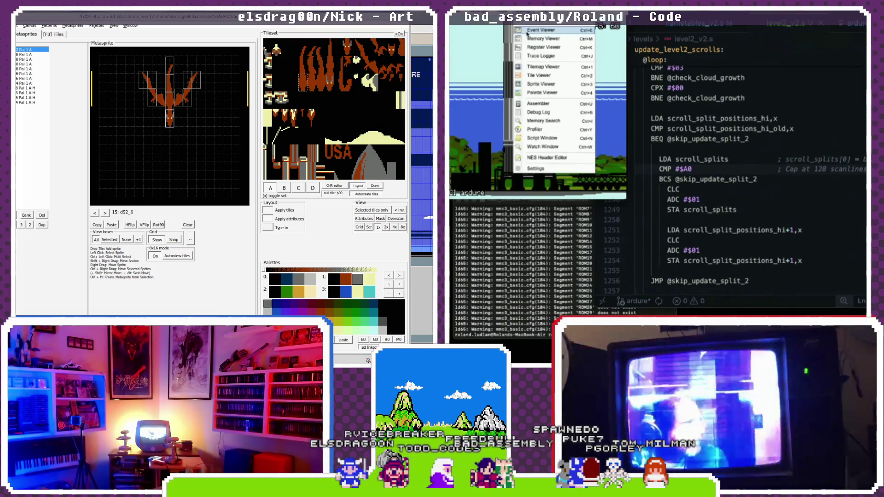
pyautogui.click(527, 32)
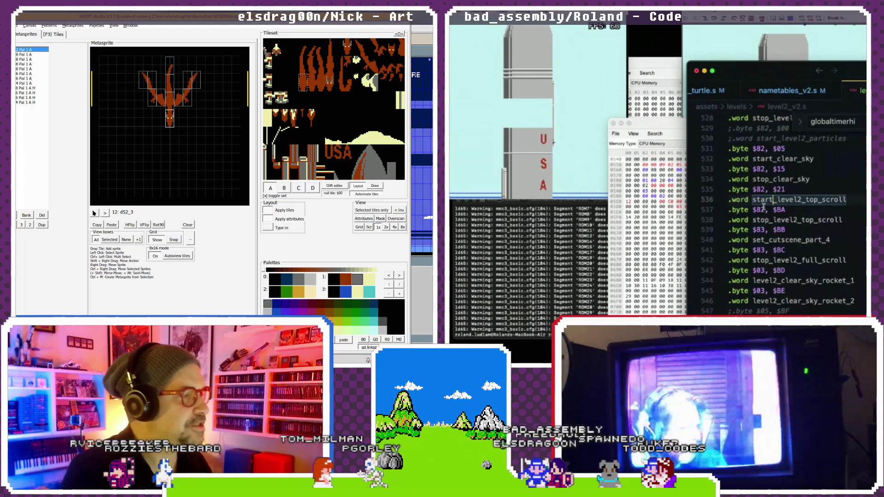
pyautogui.click(95, 213)
# - Compare dragon metasprites d52_1 and d52_2 while the rebuilt game runs in Mesen
pyautogui.click(585, 278)
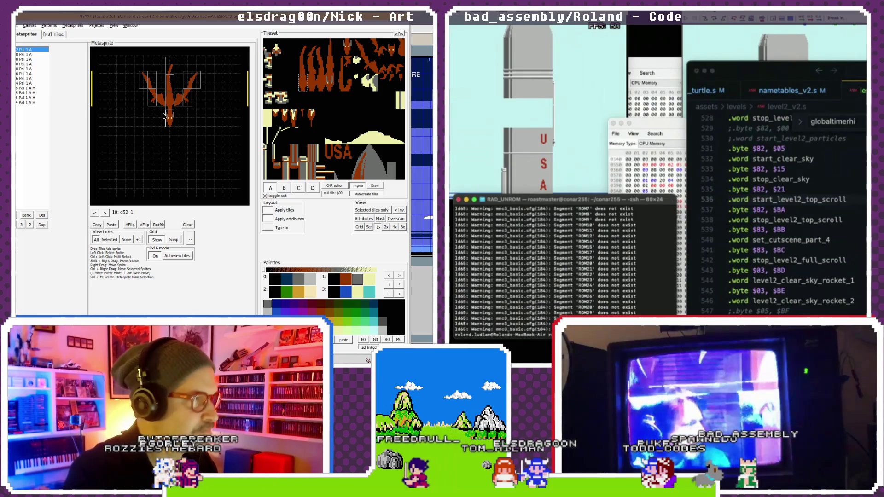
pyautogui.click(475, 44)
pyautogui.click(106, 214)
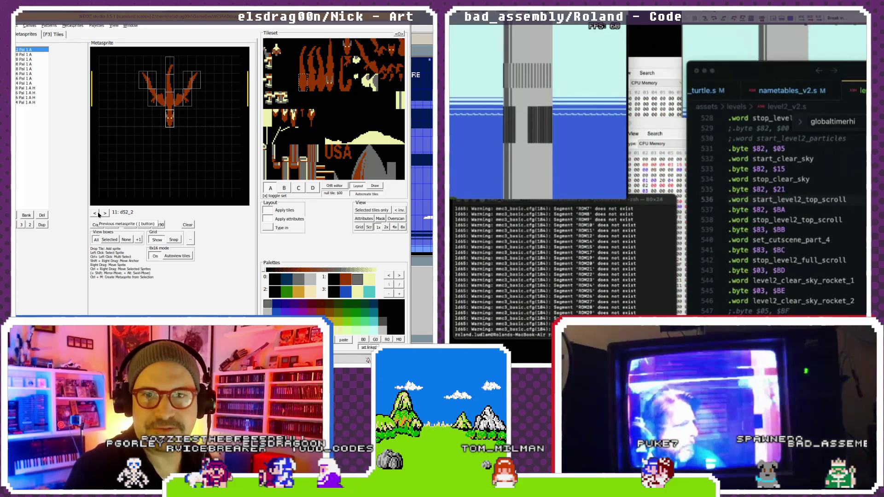
pyautogui.click(96, 213)
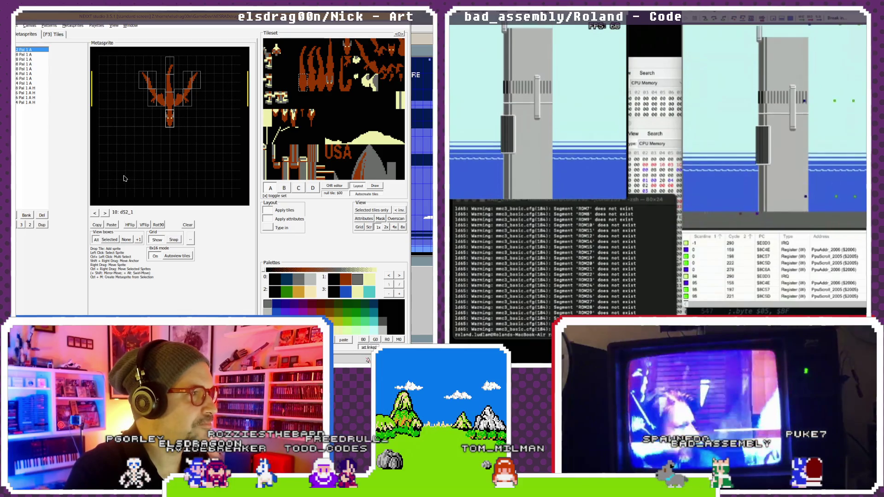
pyautogui.hotkey('alt', 'Tab')
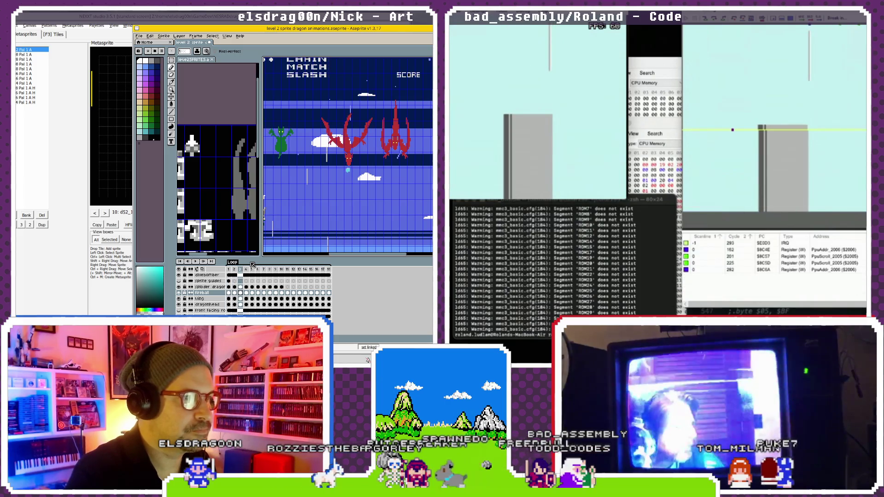
# - Select the $21 byte on line 535 of level2_v2.s, then return to the NEXXT editor
pyautogui.press('super+Tab')
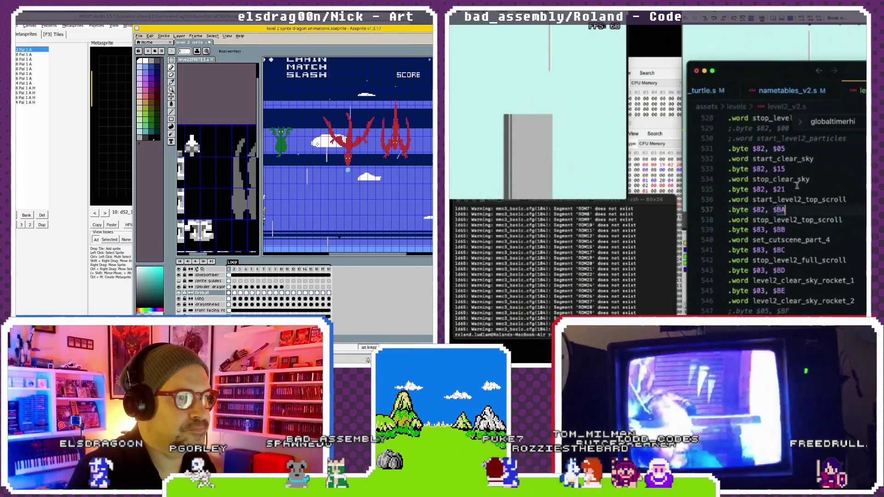
pyautogui.scroll(-1, 795, 175)
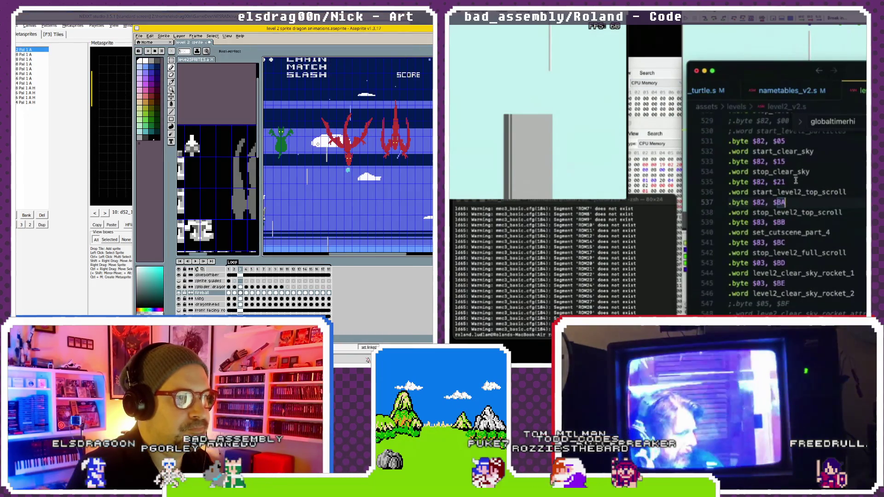
pyautogui.click(795, 181)
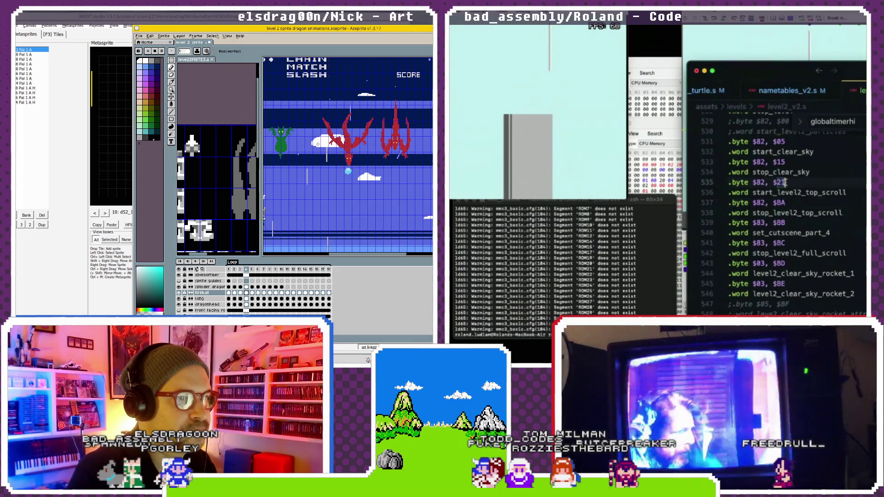
pyautogui.click(157, 18)
pyautogui.click(761, 223)
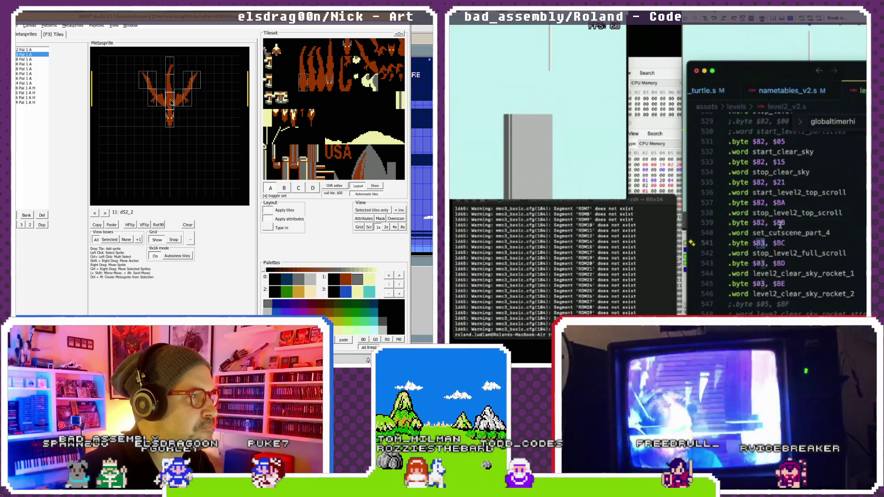
# - Select parts of dragon metasprite d52_2 and reload the rebuilt game ROM in Mesen
pyautogui.click(193, 85)
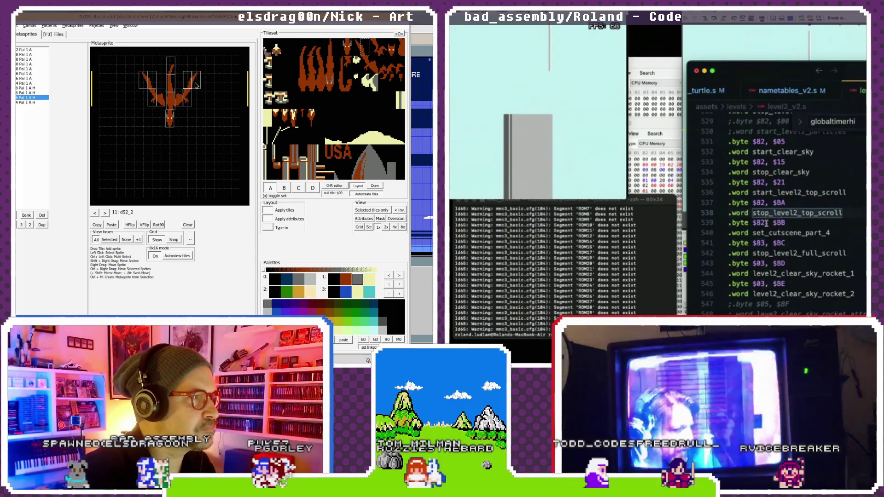
pyautogui.click(191, 86)
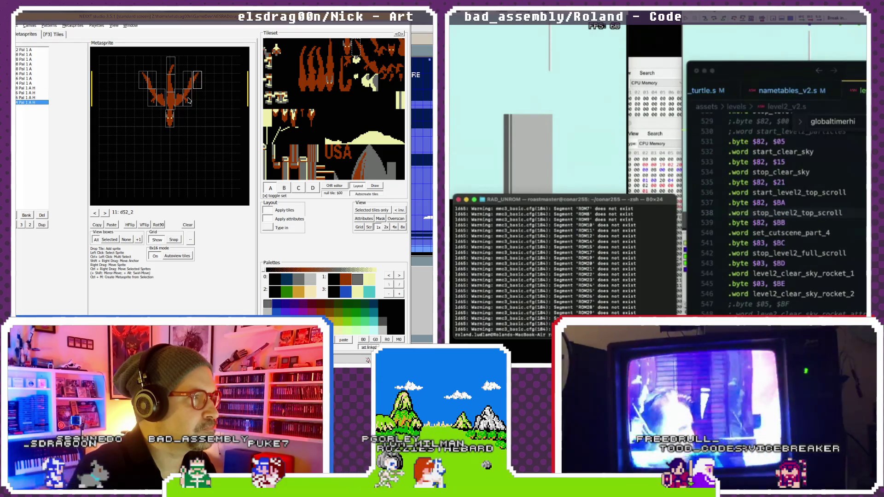
pyautogui.click(190, 86)
pyautogui.click(461, 19)
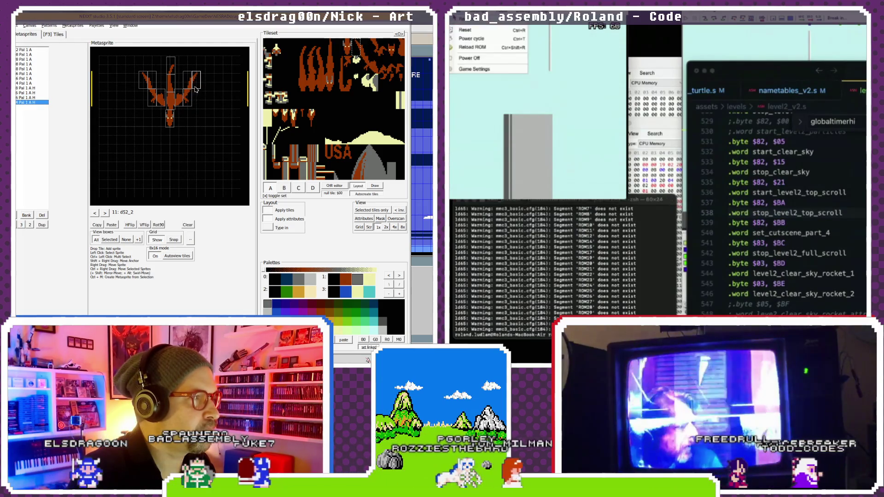
pyautogui.click(467, 47)
pyautogui.click(174, 102)
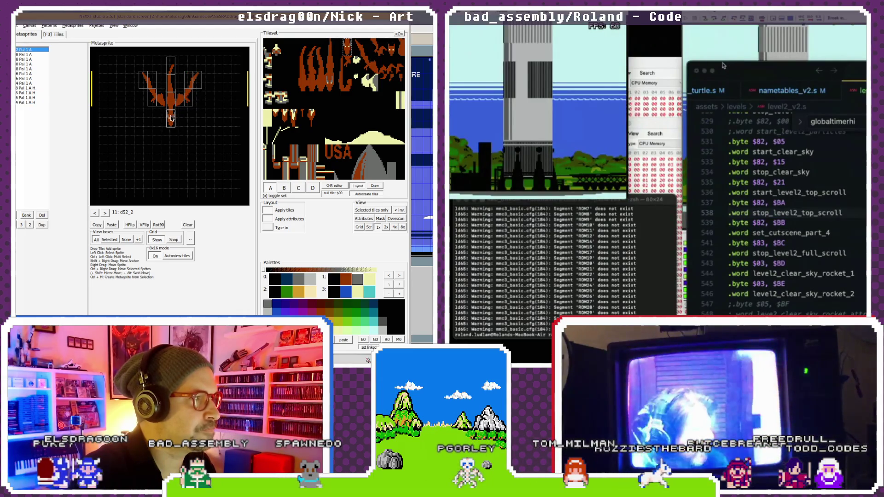
pyautogui.click(154, 99)
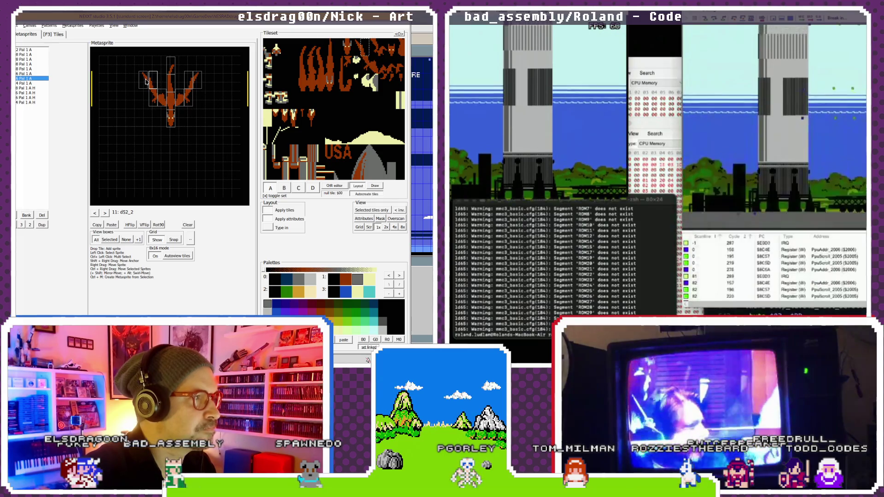
# - Compare dragon frames d52_1 and d52_2 and select the dragon's top and bottom tiles
pyautogui.click(105, 214)
pyautogui.click(105, 213)
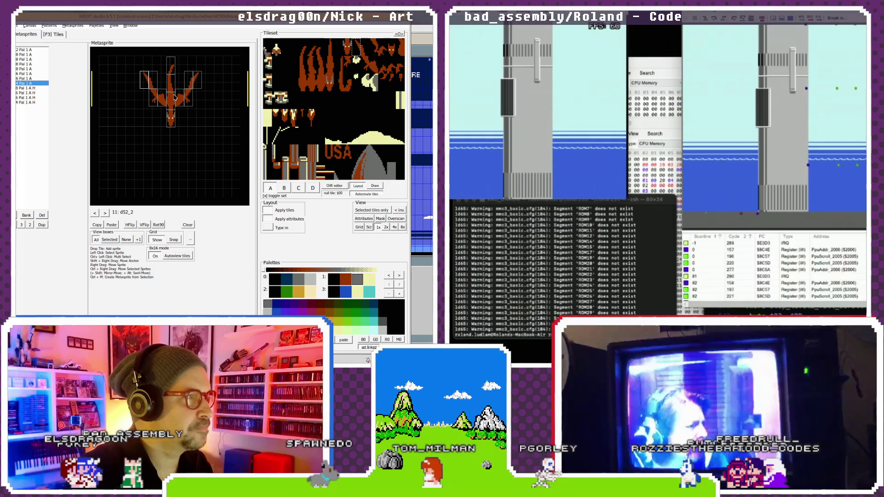
pyautogui.press('Down')
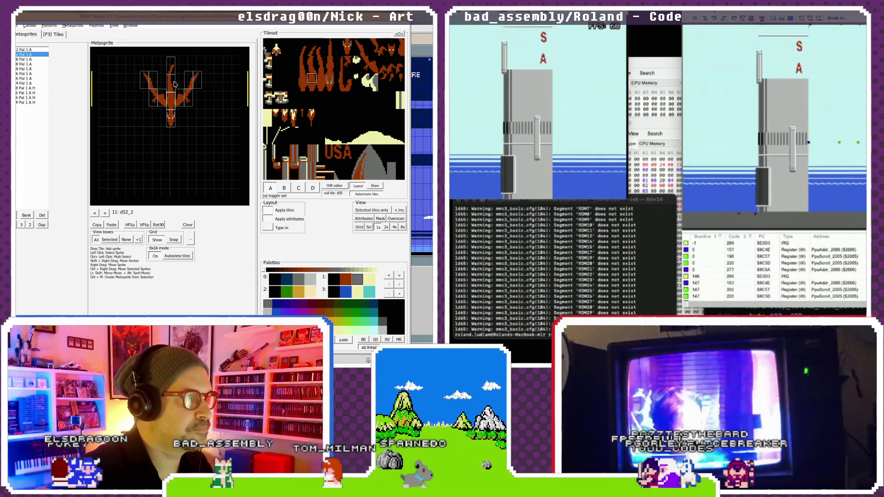
pyautogui.click(312, 70)
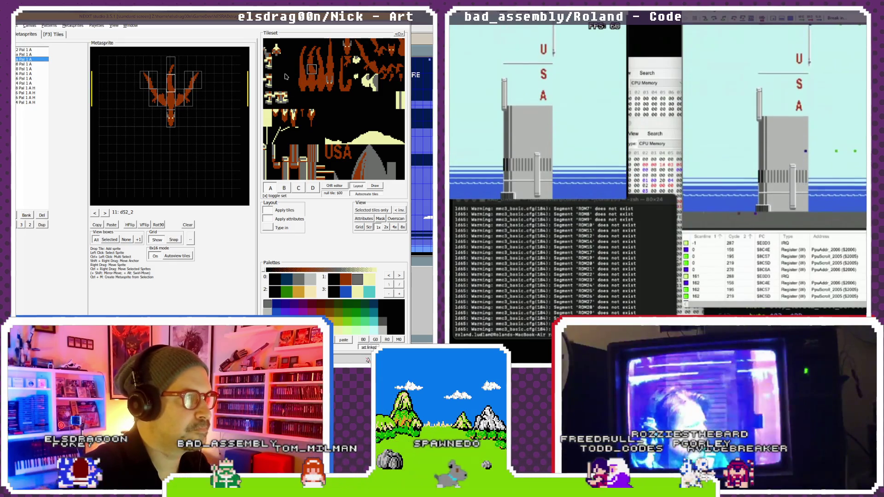
pyautogui.click(174, 69)
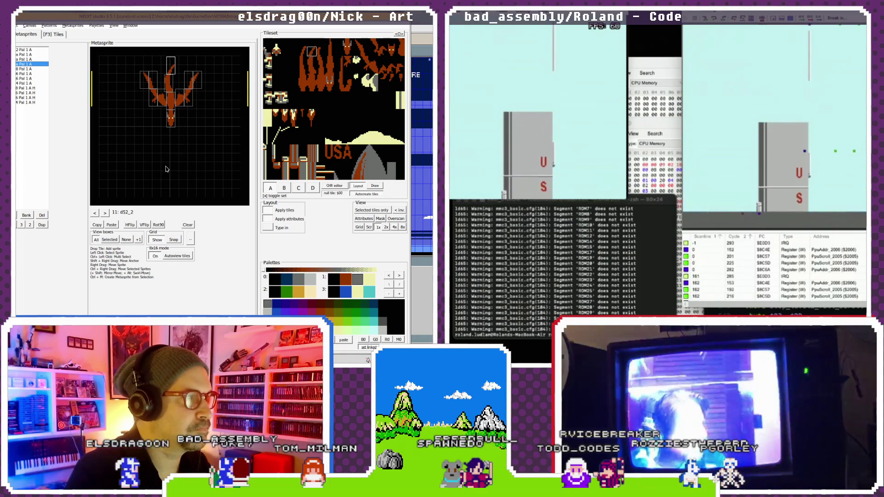
pyautogui.click(95, 213)
pyautogui.click(105, 213)
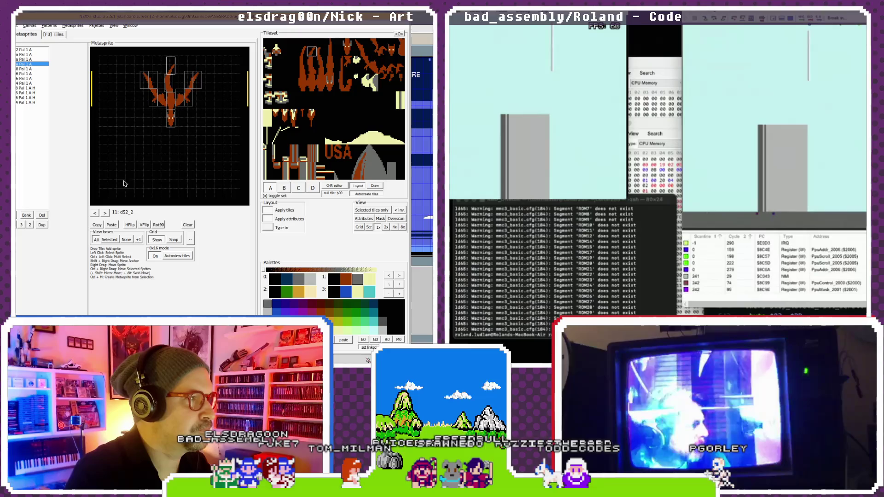
pyautogui.click(99, 200)
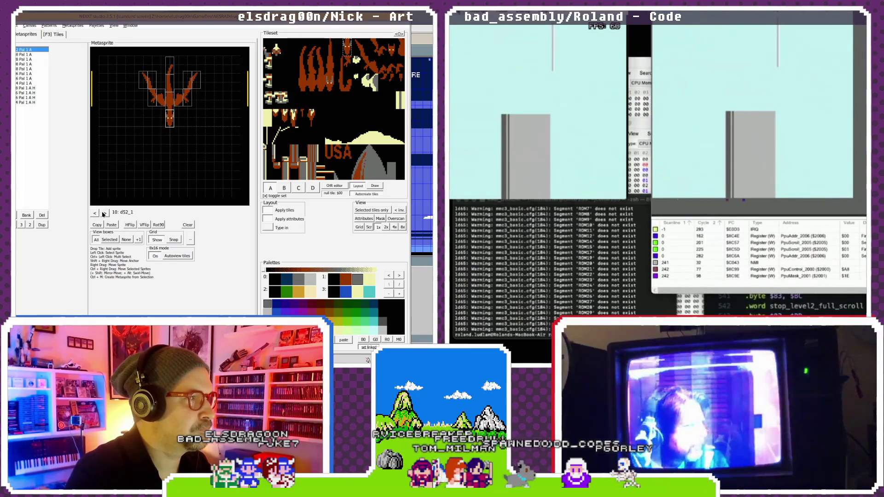
pyautogui.click(97, 213)
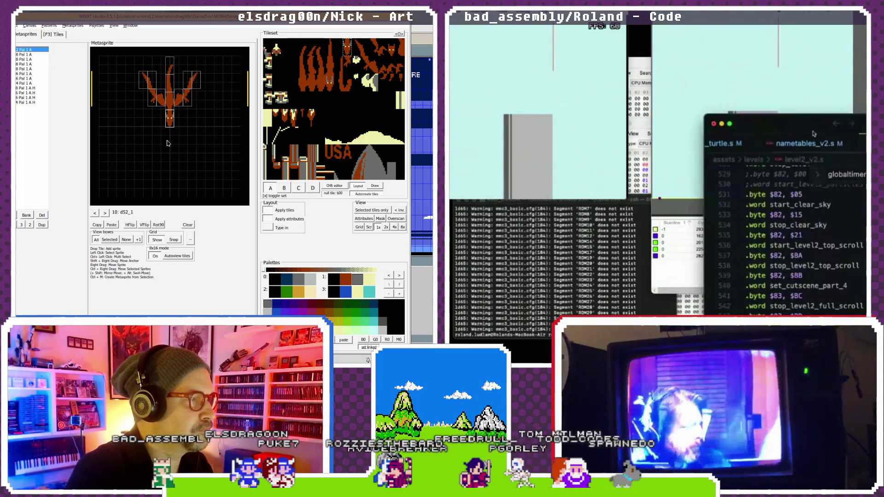
# - Flip between dragon frames d52_1, d52_2 and d52_3 in NEXXT
pyautogui.click(105, 213)
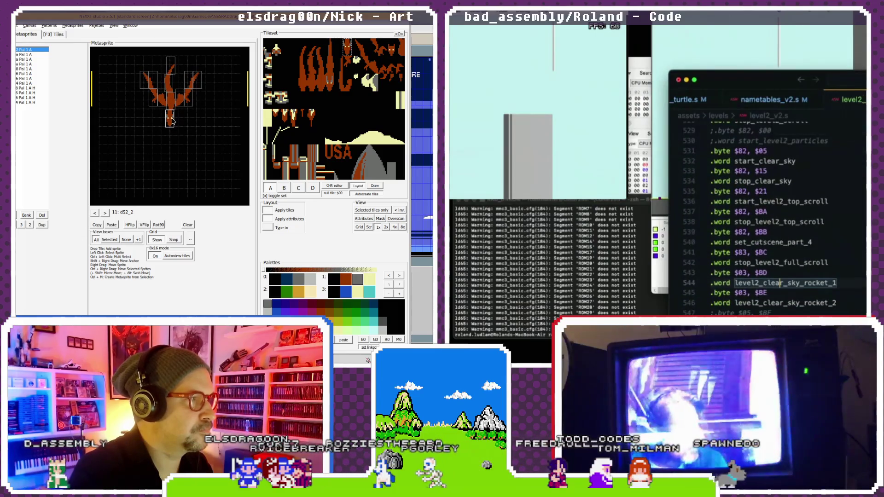
pyautogui.click(96, 212)
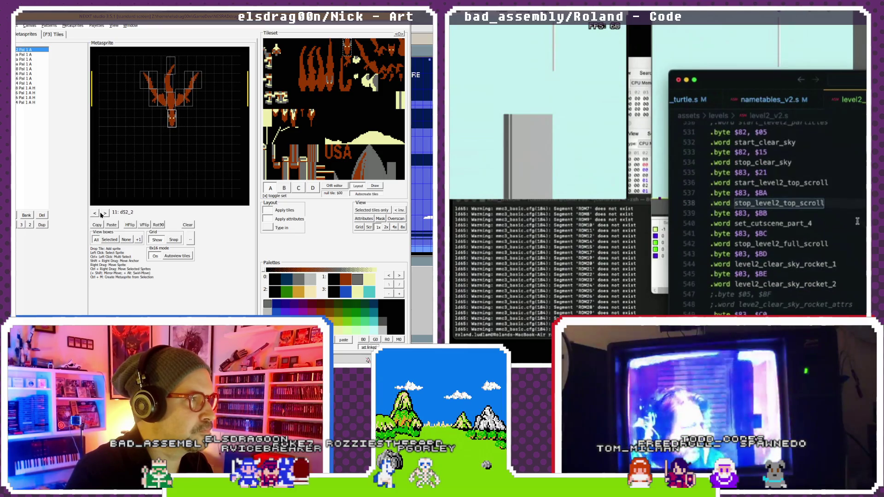
pyautogui.doubleClick(96, 214)
pyautogui.tripleClick(105, 213)
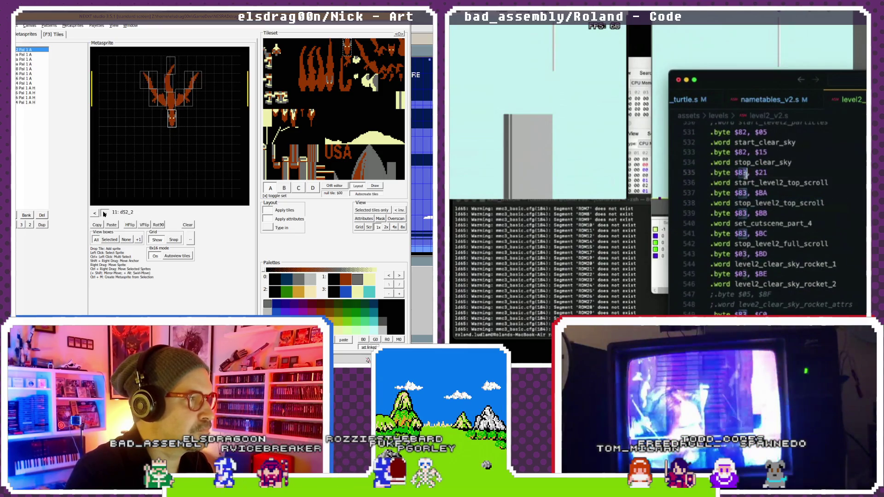
pyautogui.press('super+Tab')
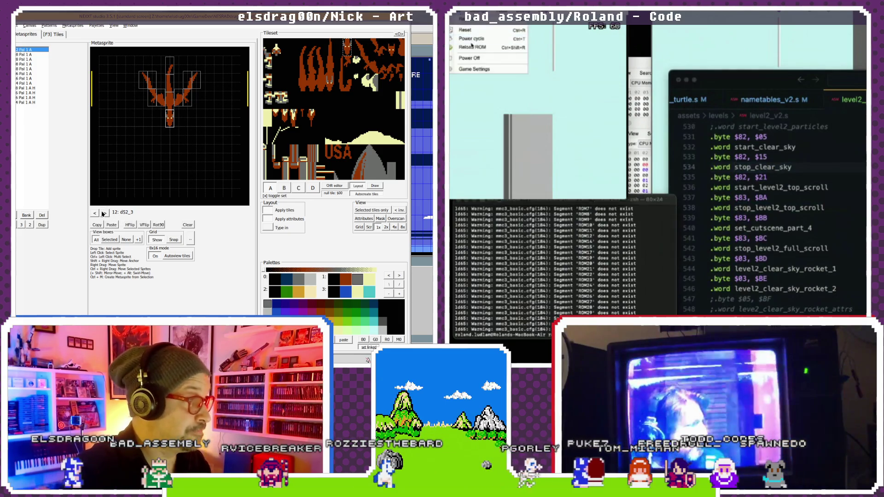
# - Step back and forth between dragon frames d52_1, d52_2 and d52_3 to compare them
pyautogui.doubleClick(98, 213)
pyautogui.click(104, 213)
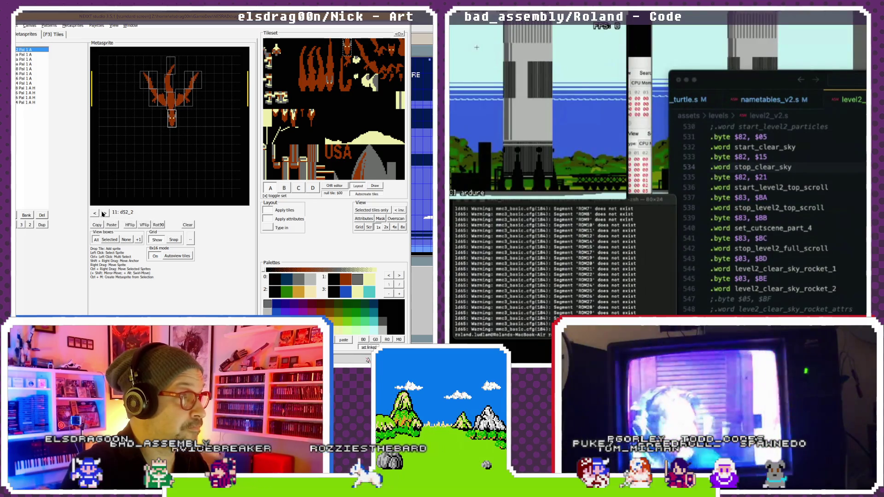
pyautogui.click(96, 213)
pyautogui.click(99, 213)
pyautogui.doubleClick(106, 214)
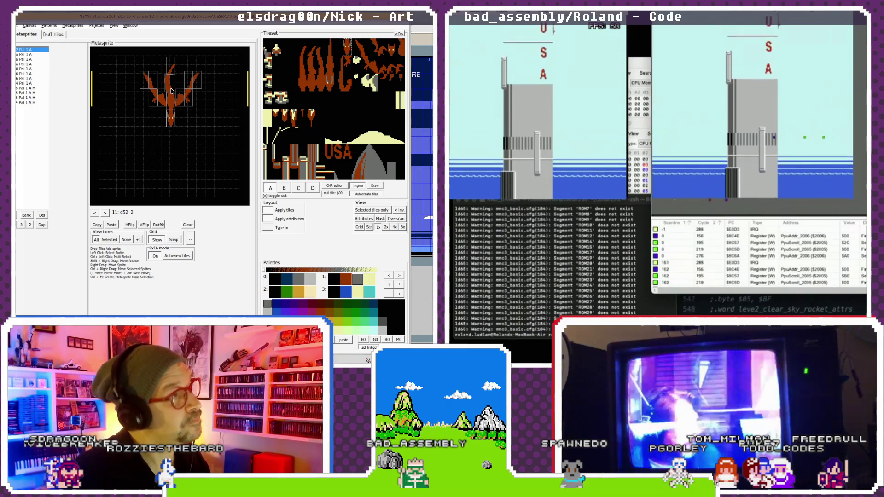
pyautogui.click(95, 213)
pyautogui.click(95, 213)
pyautogui.click(105, 214)
pyautogui.click(104, 214)
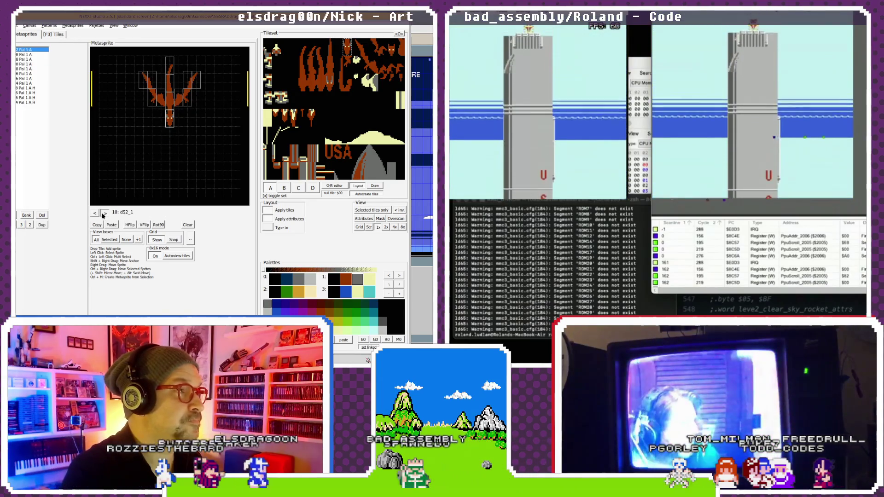
pyautogui.click(103, 214)
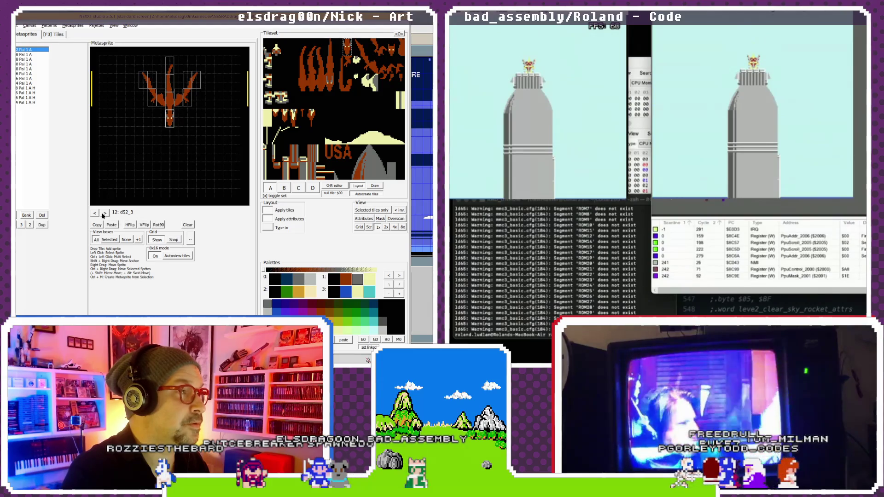
# - On dragon frame d52_2, select its sprite parts down to the bottom tail sprite
pyautogui.click(95, 213)
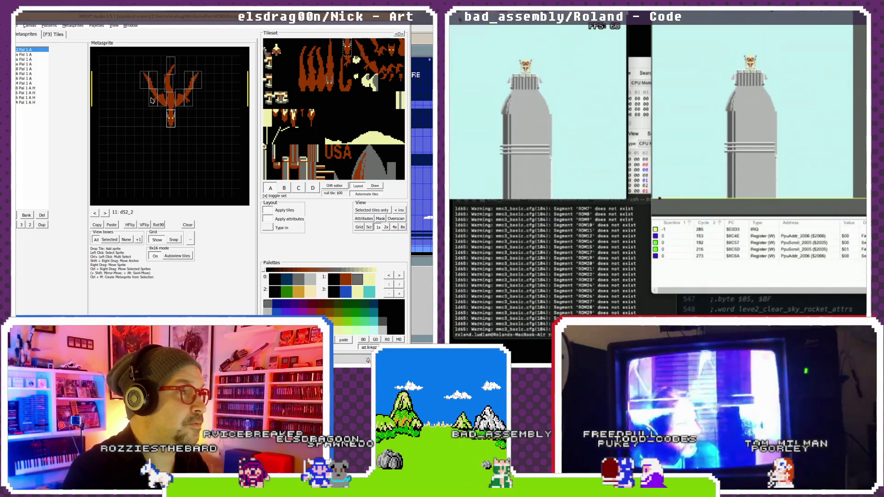
pyautogui.click(159, 86)
pyautogui.click(167, 87)
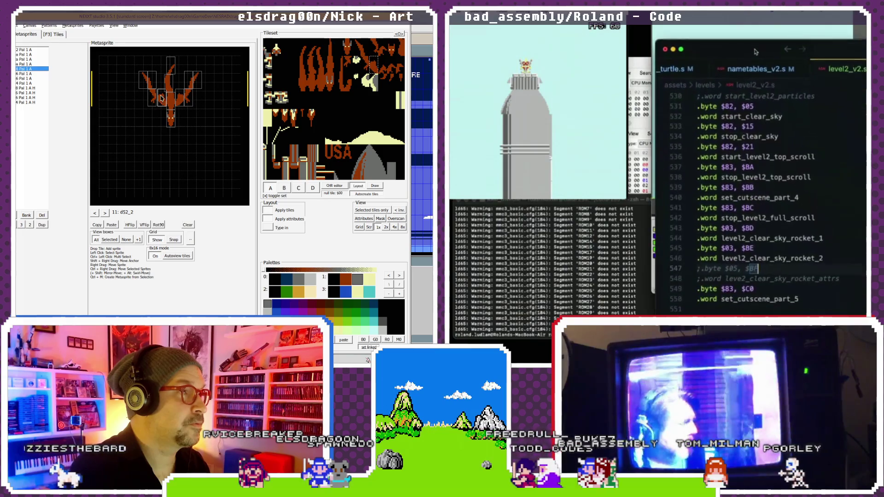
pyautogui.click(175, 101)
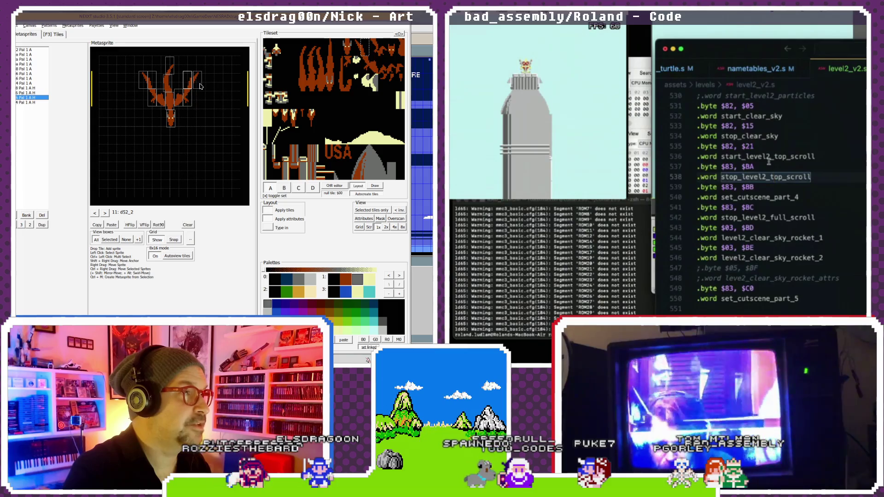
pyautogui.click(170, 121)
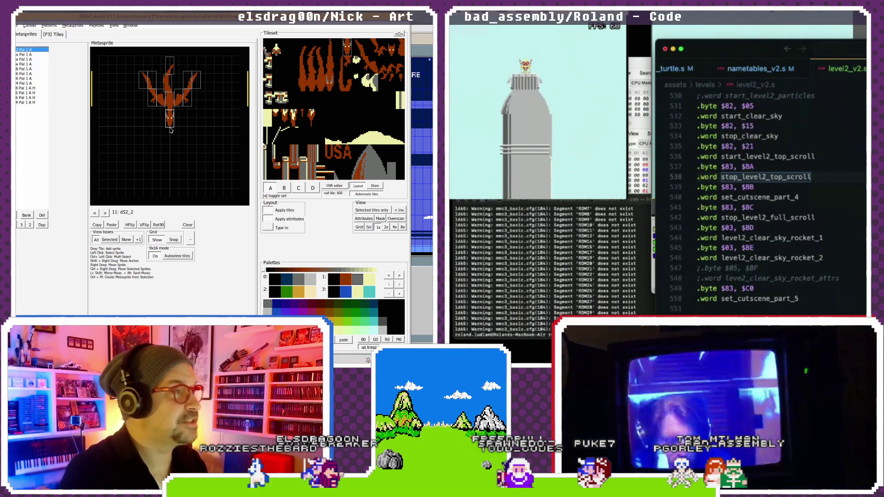
pyautogui.press('super+Tab')
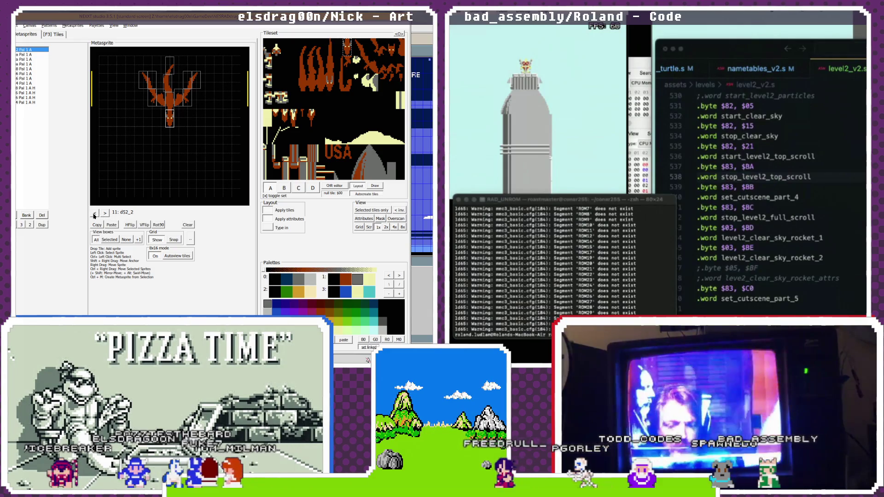
pyautogui.click(94, 213)
pyautogui.click(95, 213)
# - Move to dragon frame d52_4, inspect its sprites, and flip the whole frame horizontally
pyautogui.click(105, 214)
pyautogui.click(106, 214)
pyautogui.click(105, 213)
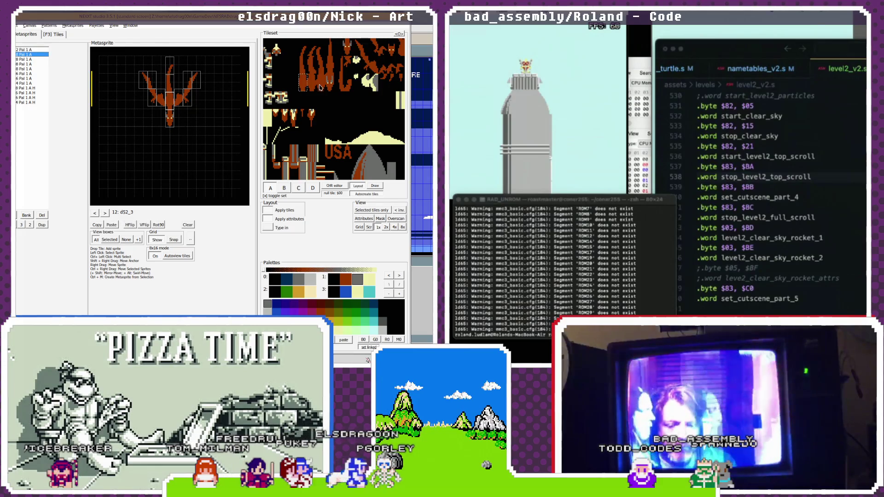
pyautogui.click(172, 86)
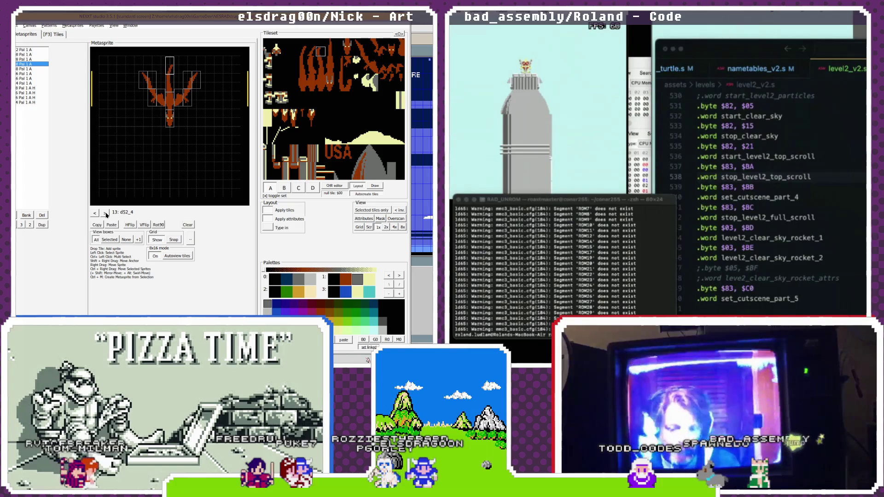
pyautogui.click(170, 104)
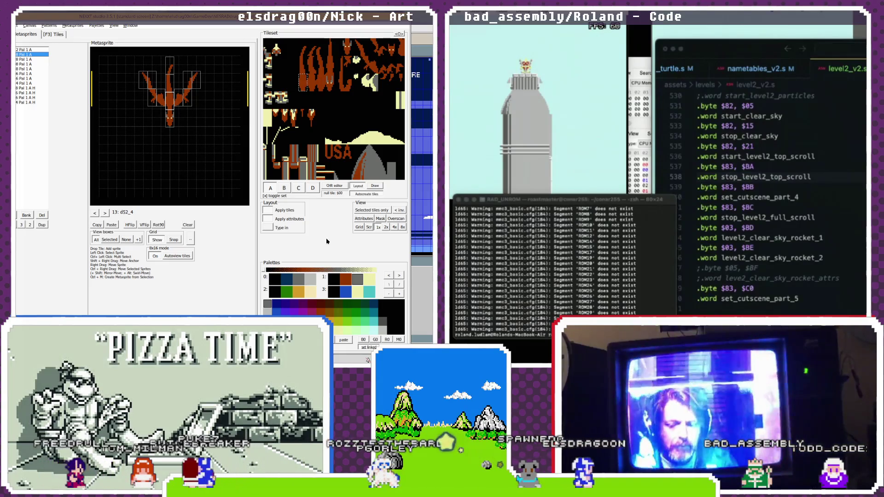
pyautogui.click(130, 225)
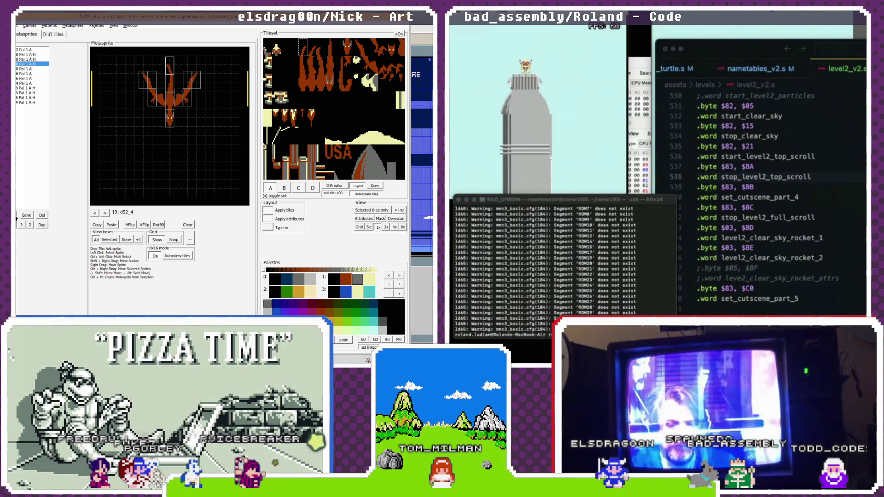
# - Advance past frame d52_5 to dragon metasprite 15: d52_6
pyautogui.click(106, 213)
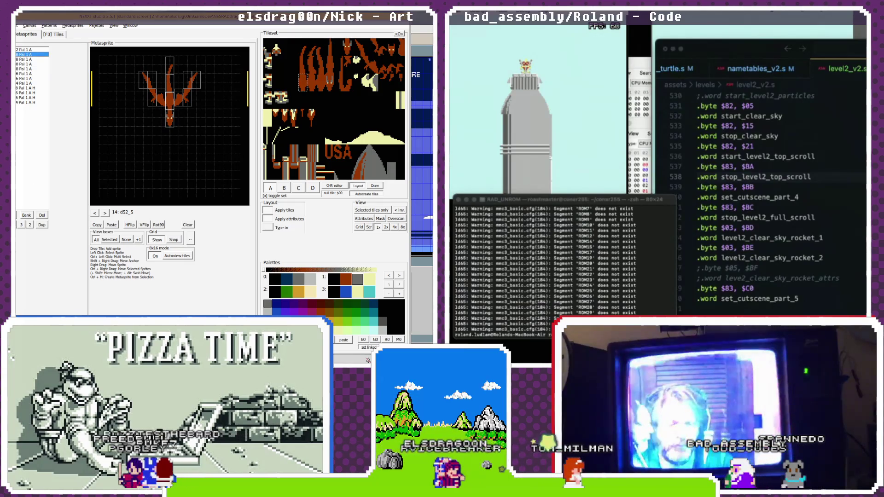
pyautogui.click(170, 70)
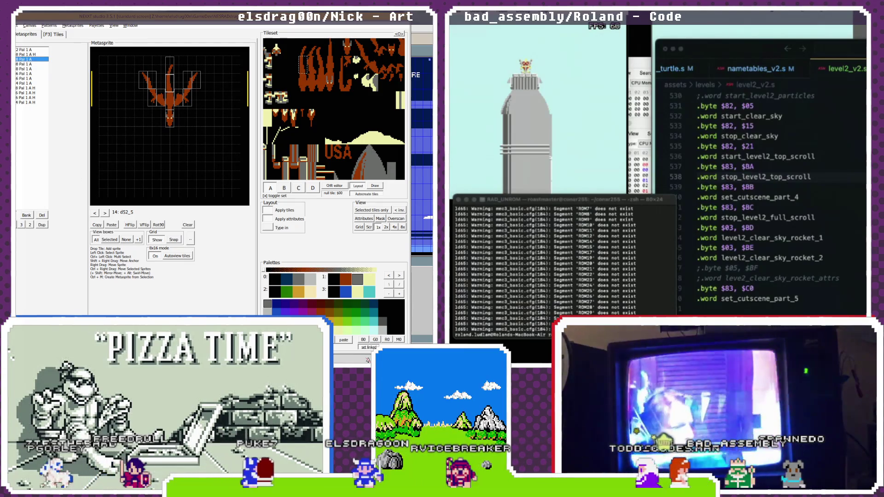
pyautogui.doubleClick(782, 157)
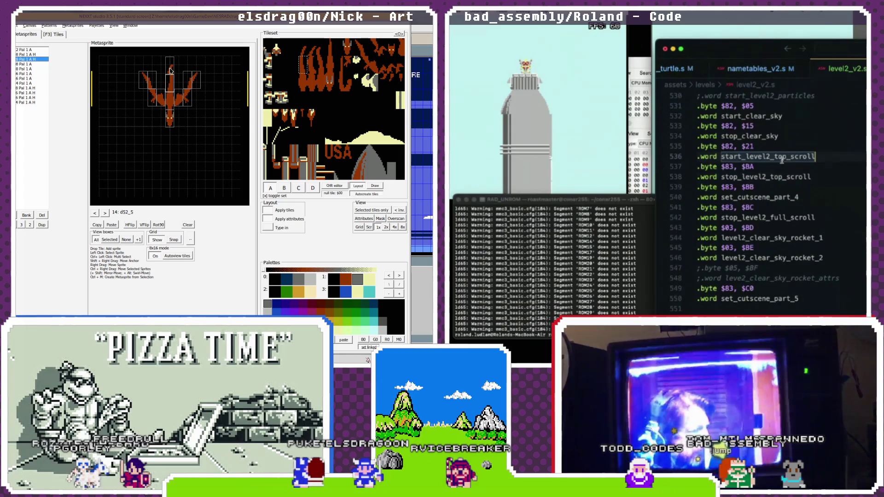
pyautogui.click(749, 166)
pyautogui.scroll(-1, 750, 166)
pyautogui.click(105, 213)
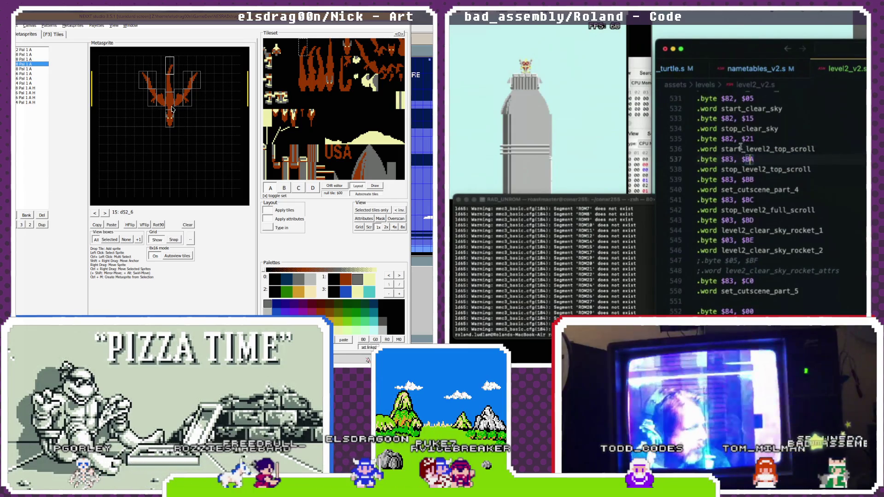
# - Change the $82 byte on line 535 to $83 and rebuild the game
pyautogui.scroll(1, 733, 141)
pyautogui.click(735, 146)
pyautogui.press('BackSpace')
pyautogui.write('3')
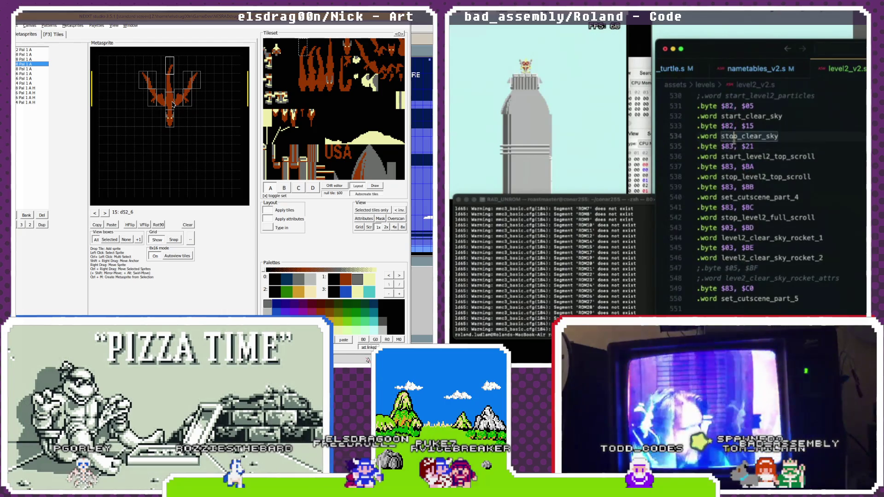
pyautogui.press('Return')
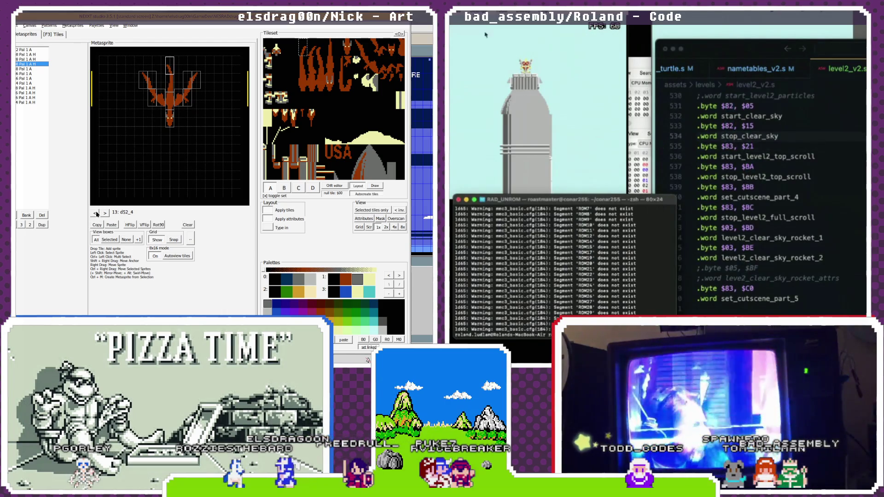
# - Reset the game in Mesen to rerun the rocket tower scene
pyautogui.click(97, 214)
pyautogui.click(466, 19)
pyautogui.click(97, 214)
pyautogui.click(469, 46)
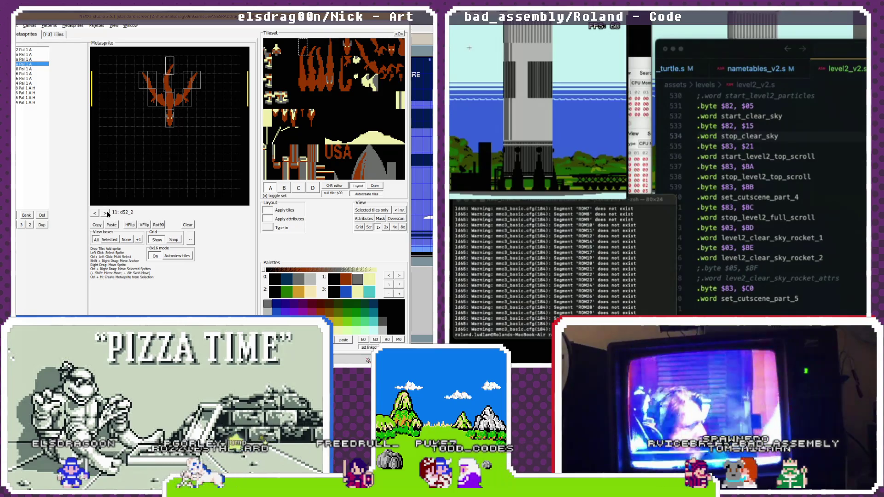
# - Step through dragon frames d52_2 to d52_5 and select sprites on frame d52_5
pyautogui.click(107, 214)
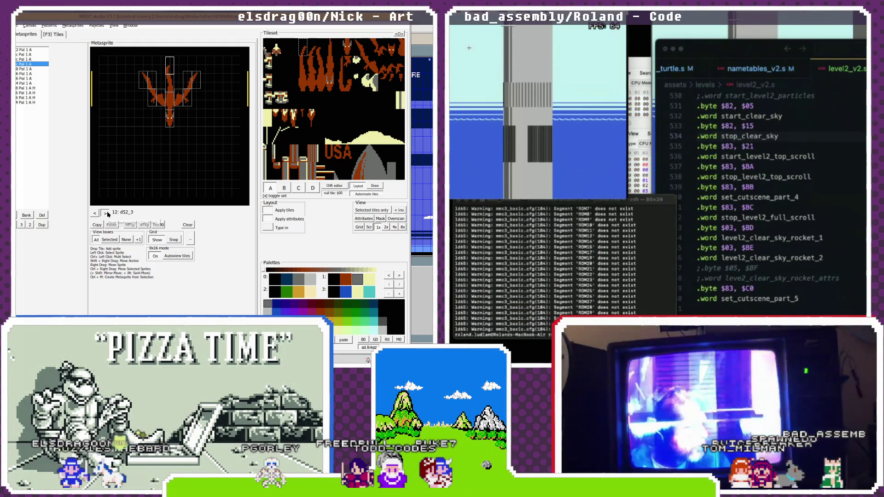
pyautogui.click(107, 214)
pyautogui.click(105, 213)
pyautogui.click(106, 213)
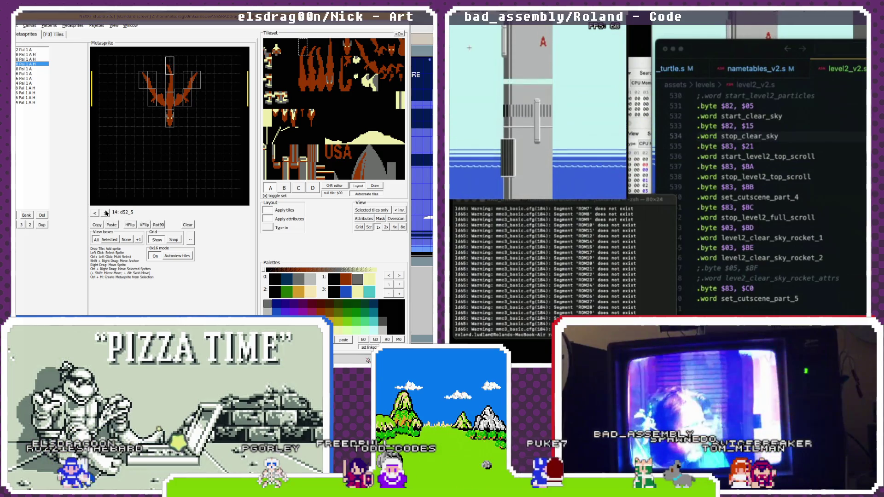
pyautogui.click(95, 214)
pyautogui.click(95, 213)
pyautogui.click(95, 214)
pyautogui.click(106, 213)
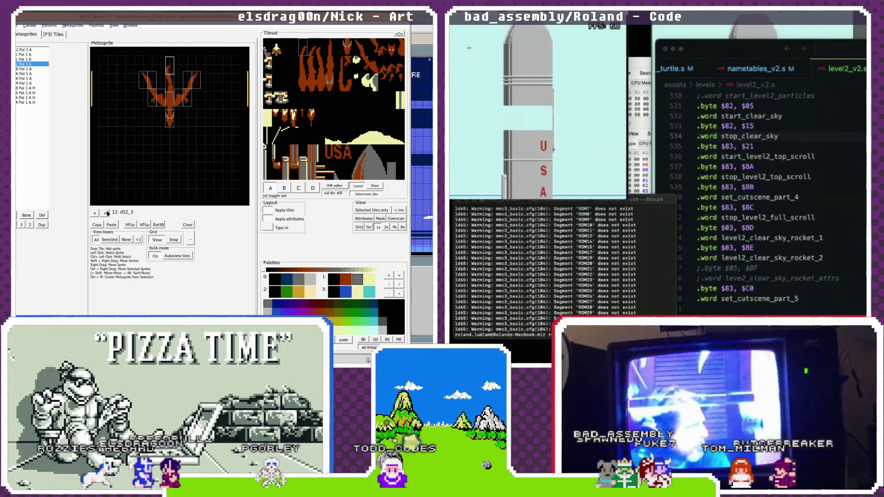
pyautogui.click(107, 213)
pyautogui.click(107, 213)
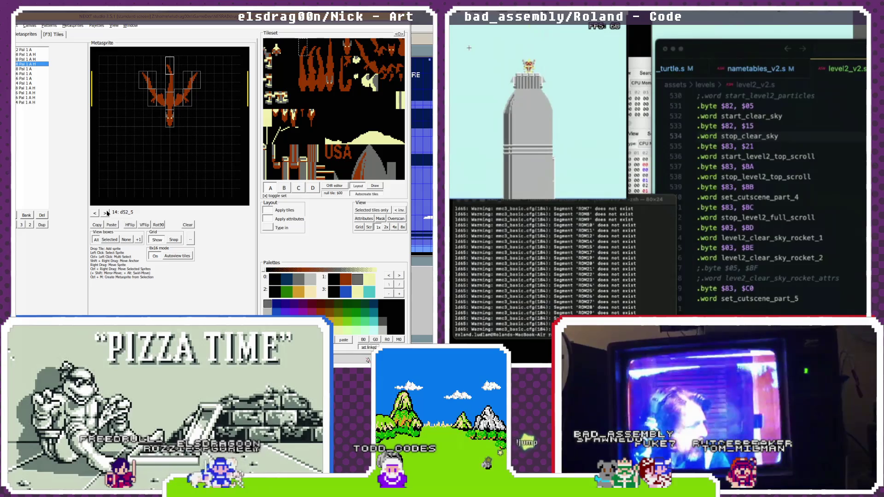
pyautogui.click(176, 101)
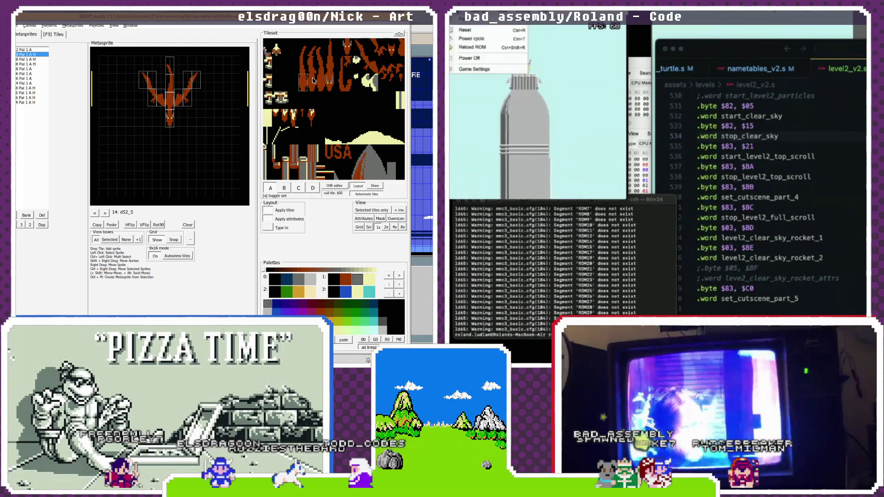
pyautogui.click(196, 89)
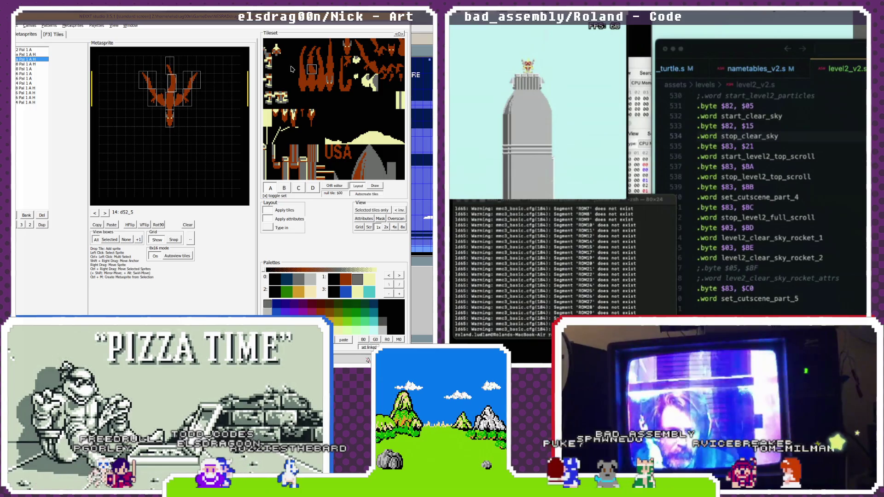
# - Change two sprites of frame d52_6 to tile c, one of them horizontally flipped
pyautogui.click(173, 70)
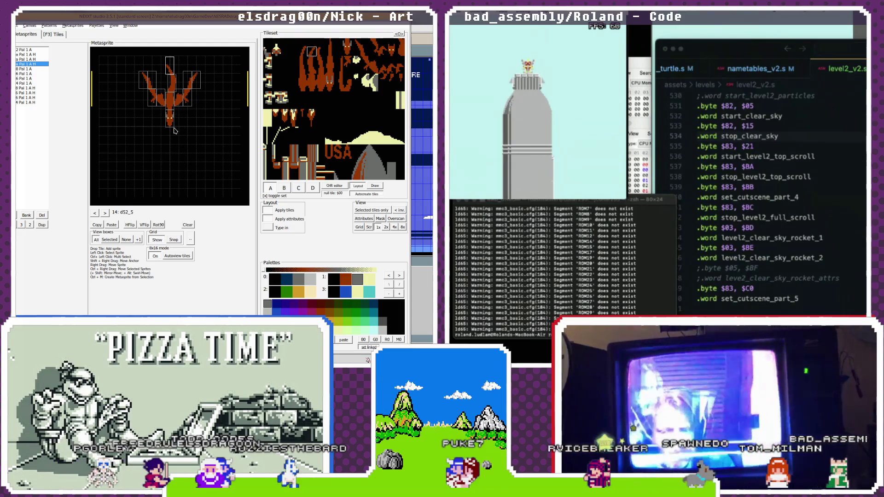
pyautogui.click(169, 97)
pyautogui.click(324, 76)
pyautogui.click(171, 85)
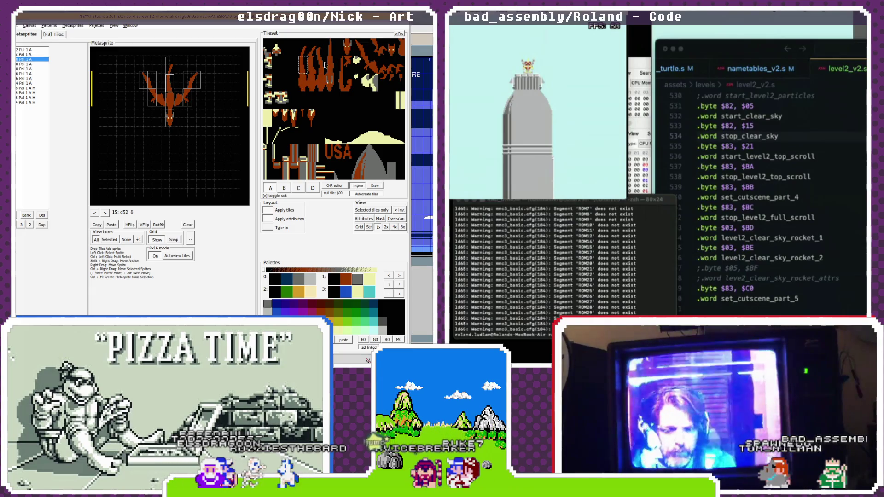
pyautogui.click(321, 53)
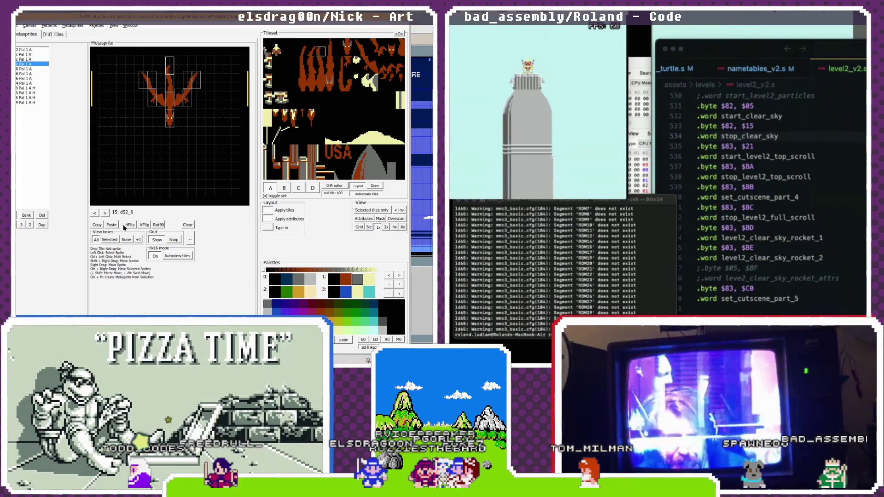
pyautogui.click(111, 226)
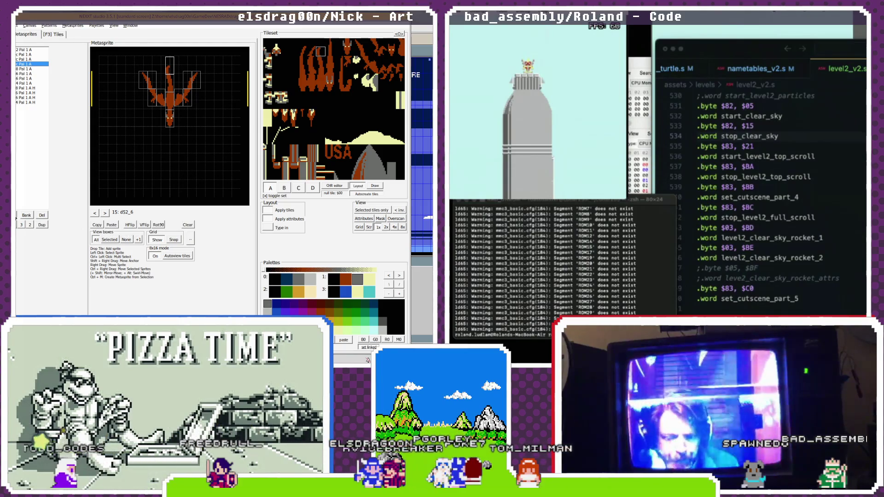
pyautogui.press('Up')
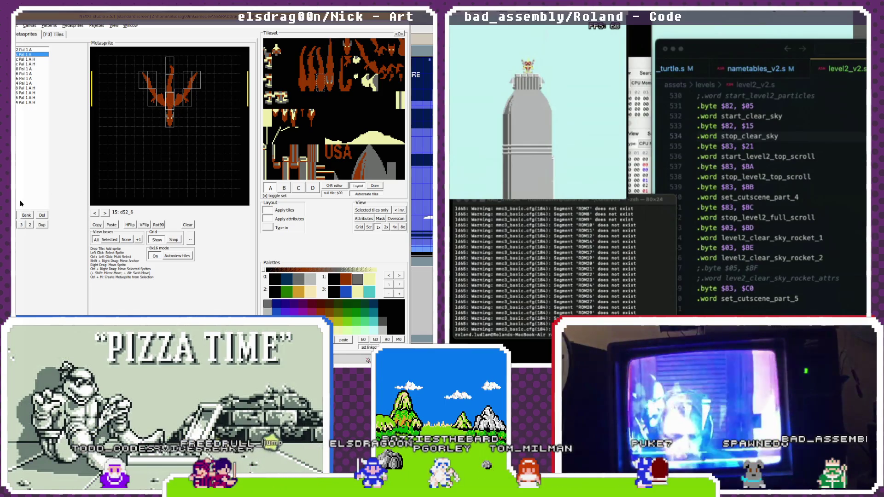
# - Step from metasprite 9 through the dragon frames to metasprite 16
pyautogui.click(96, 213)
pyautogui.click(105, 214)
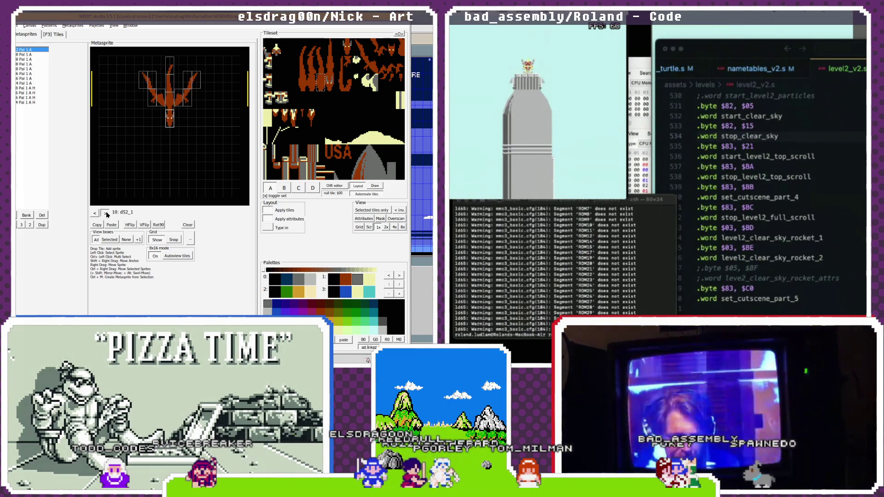
pyautogui.click(106, 212)
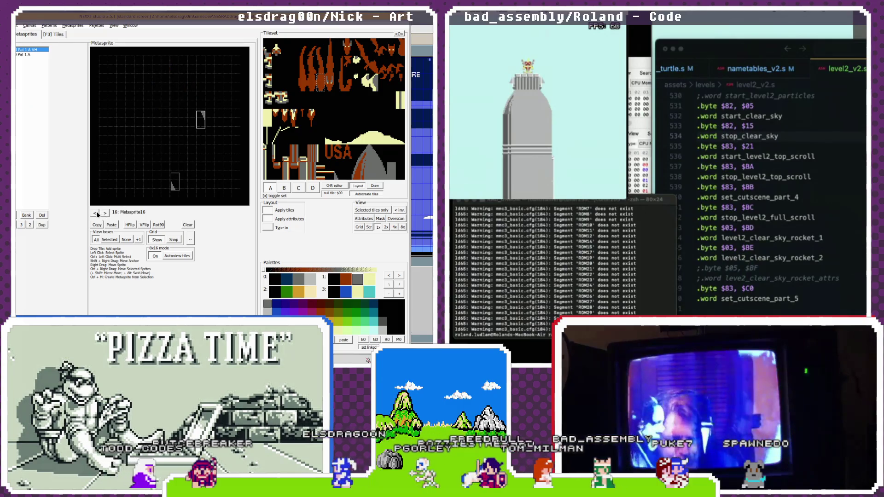
# - Advance from metasprite 16 past 19 to metasprite 21: Metasprite21
pyautogui.click(95, 213)
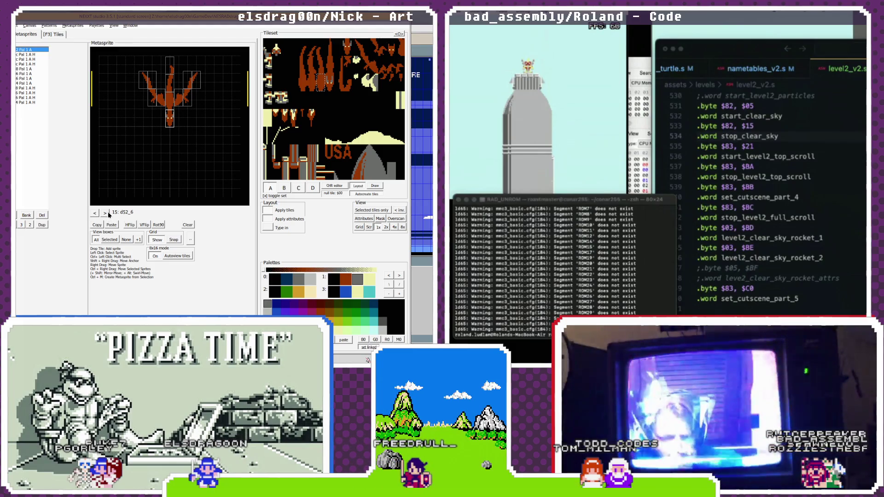
pyautogui.click(107, 213)
pyautogui.click(107, 214)
pyautogui.click(106, 213)
pyautogui.click(107, 213)
pyautogui.click(106, 213)
pyautogui.click(106, 213)
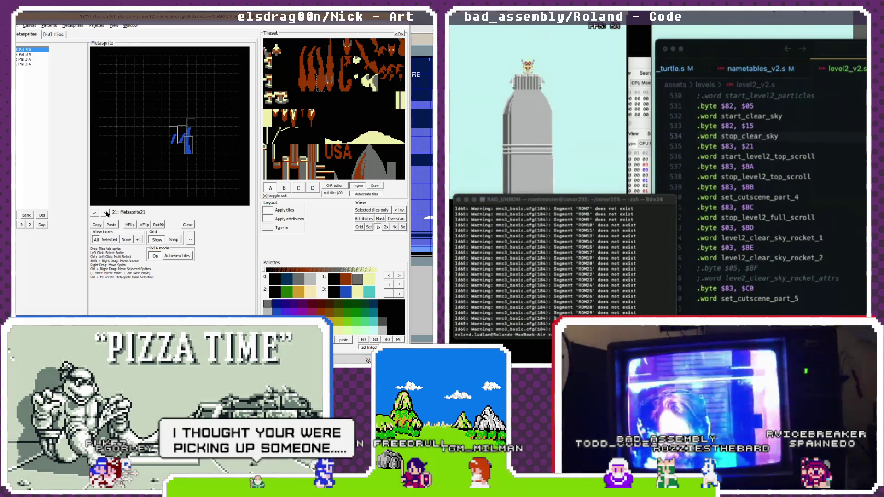
# - Clear metasprite 21 and place a first cloud tile near the centre using palette 0
pyautogui.click(187, 226)
pyautogui.click(357, 140)
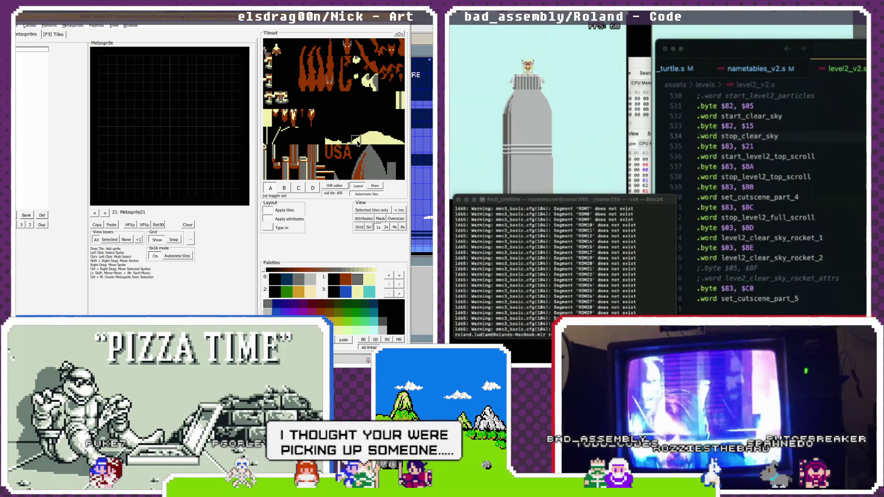
pyautogui.moveTo(356, 140)
pyautogui.mouseDown()
pyautogui.moveTo(146, 134)
pyautogui.moveTo(157, 126)
pyautogui.mouseUp()
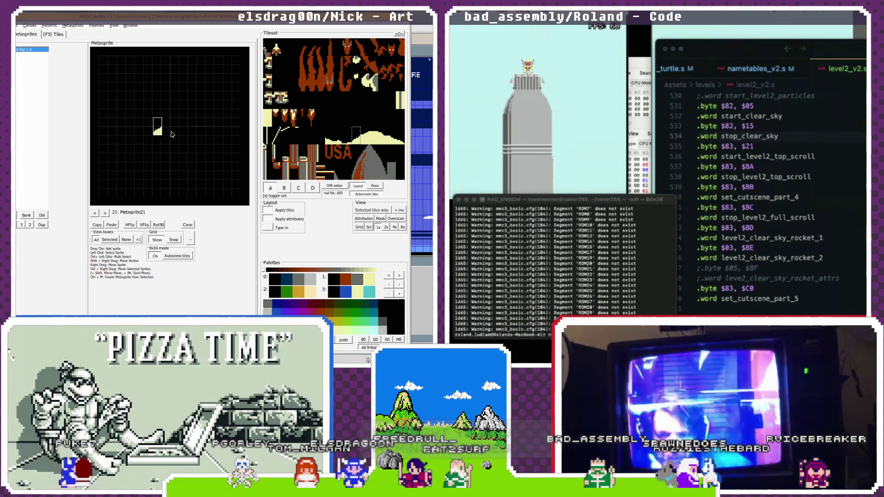
pyautogui.click(311, 280)
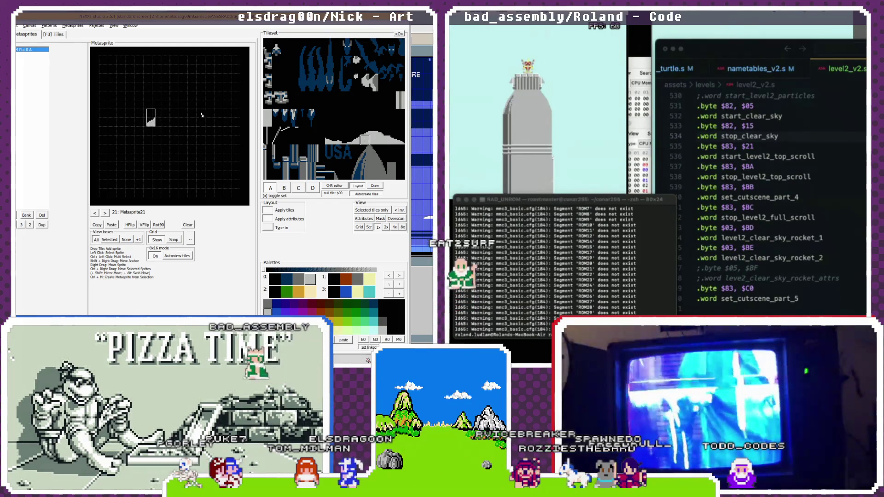
# - Add three more cloud tiles into a four-piece mound and open the rename box
pyautogui.click(161, 121)
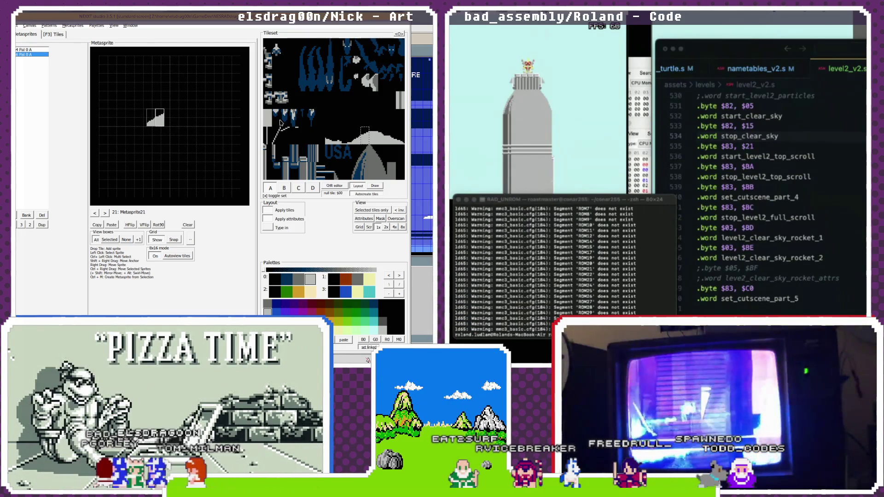
pyautogui.click(386, 139)
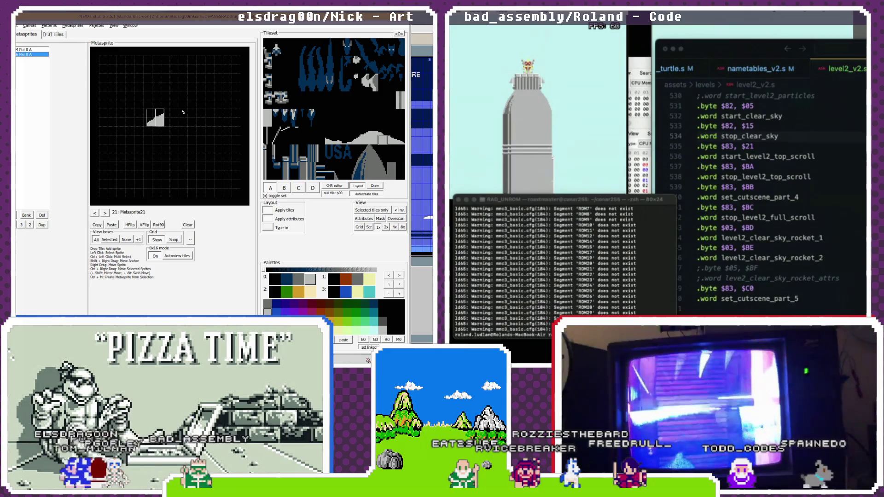
pyautogui.click(187, 120)
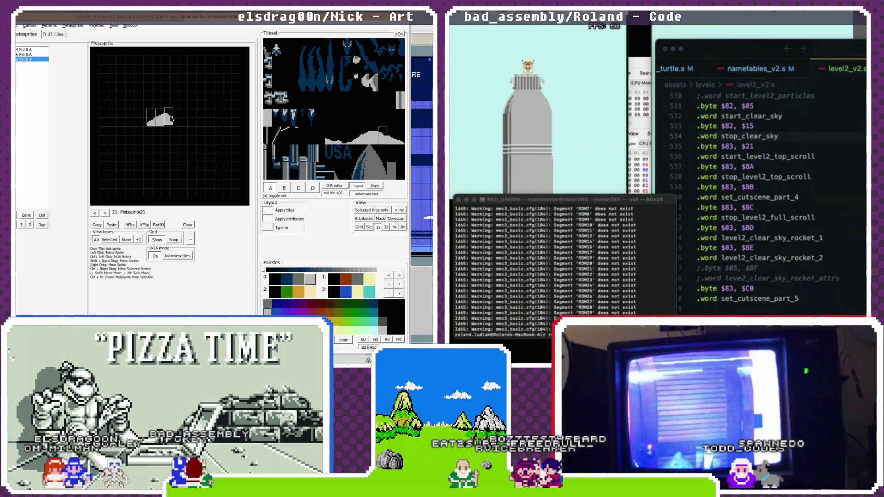
pyautogui.click(391, 139)
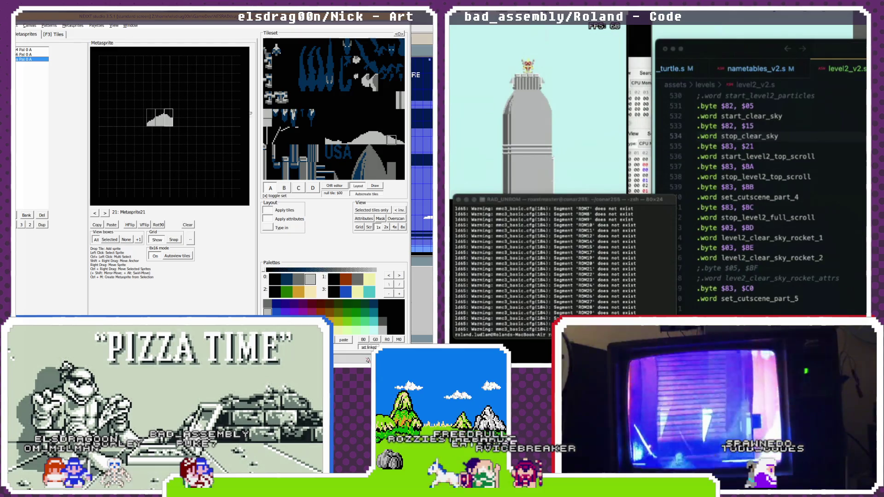
pyautogui.click(183, 119)
pyautogui.moveTo(184, 120); pyautogui.dragTo(179, 121)
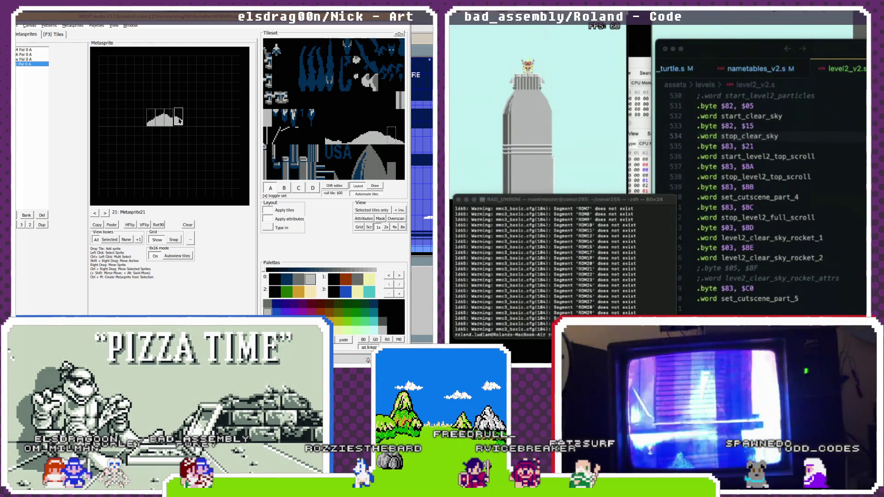
pyautogui.doubleClick(126, 212)
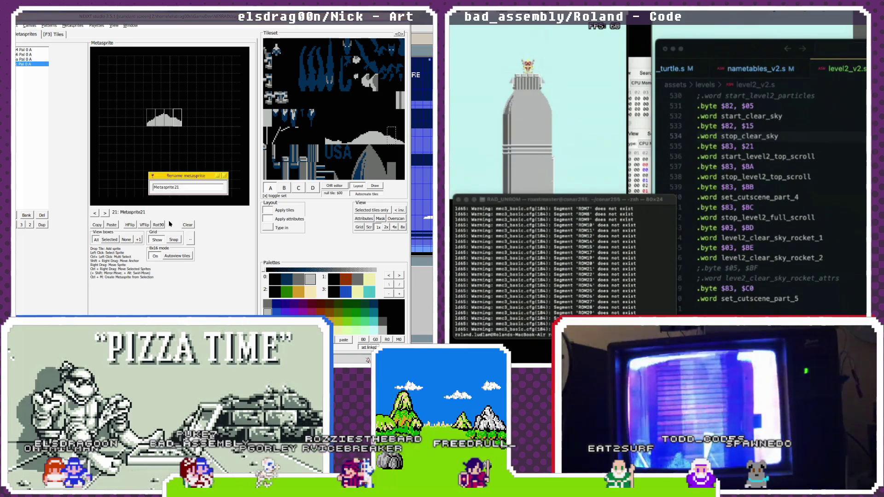
# - Rename metasprite 21 to cloud1
pyautogui.hotkey('ctrl', 'a')
pyautogui.press('BackSpace')
pyautogui.write('cloud1')
pyautogui.press('Return')
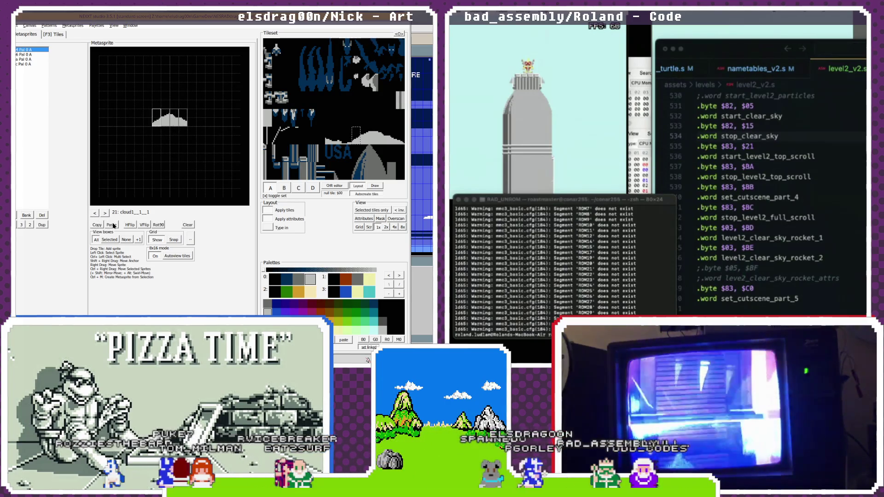
pyautogui.doubleClick(134, 212)
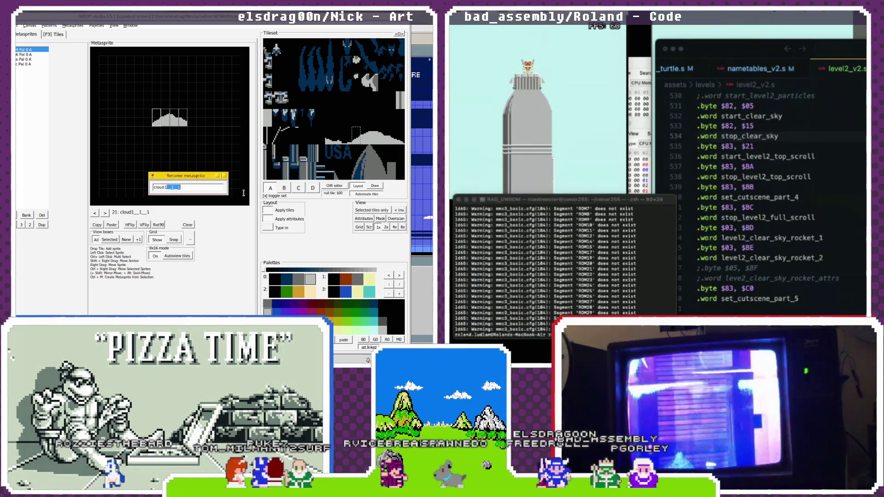
pyautogui.press('Return')
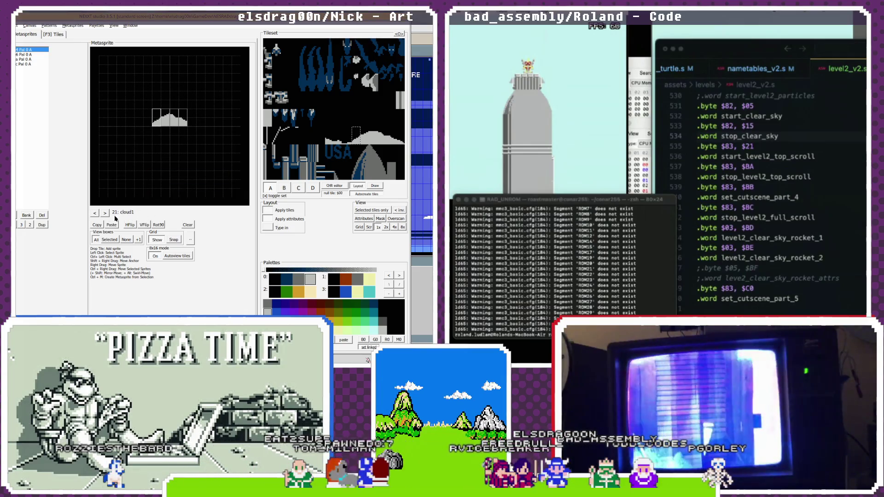
# - Rename metasprite 22 to cloud2 and swap one of its pieces for the neighbouring cloud tile
pyautogui.doubleClick(130, 213)
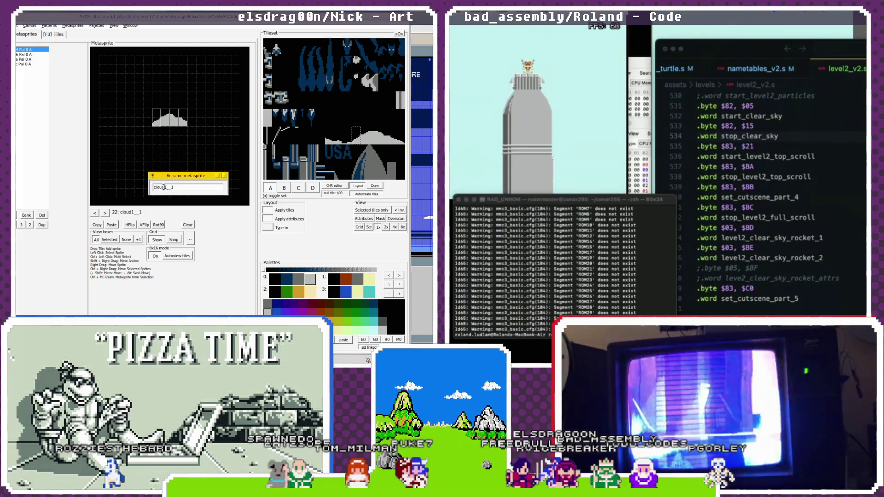
pyautogui.press('Return')
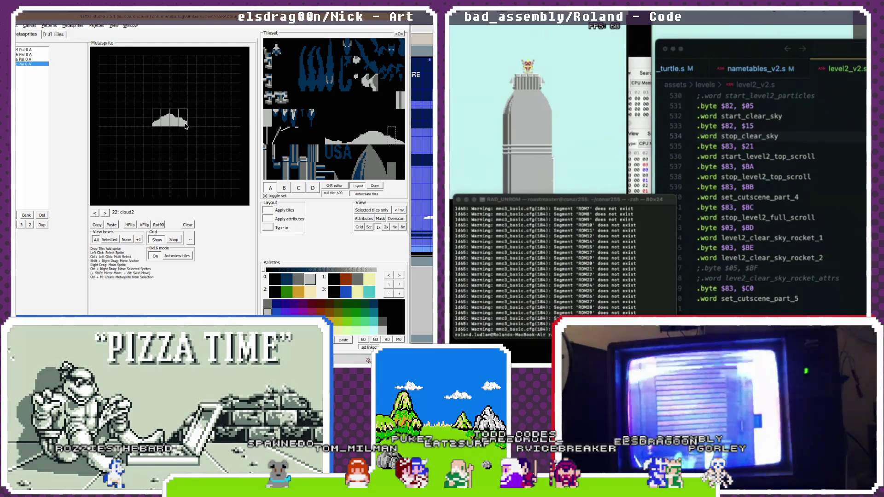
pyautogui.click(166, 123)
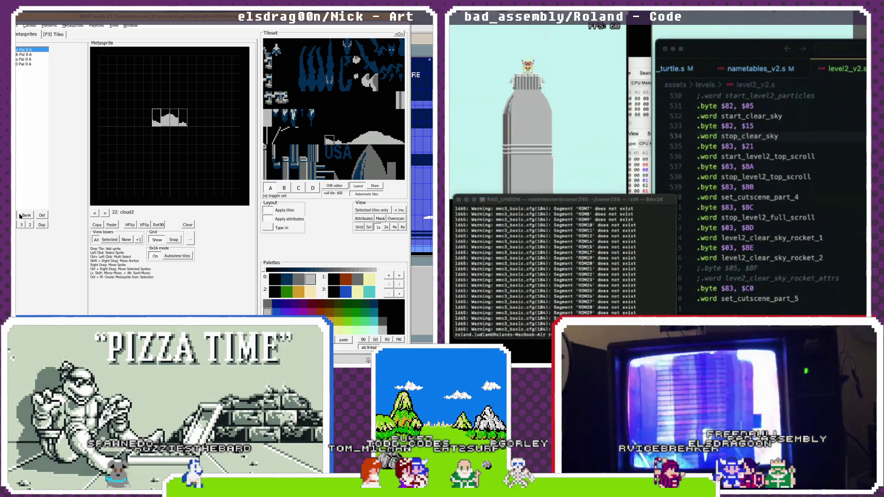
pyautogui.click(358, 141)
pyautogui.click(358, 141)
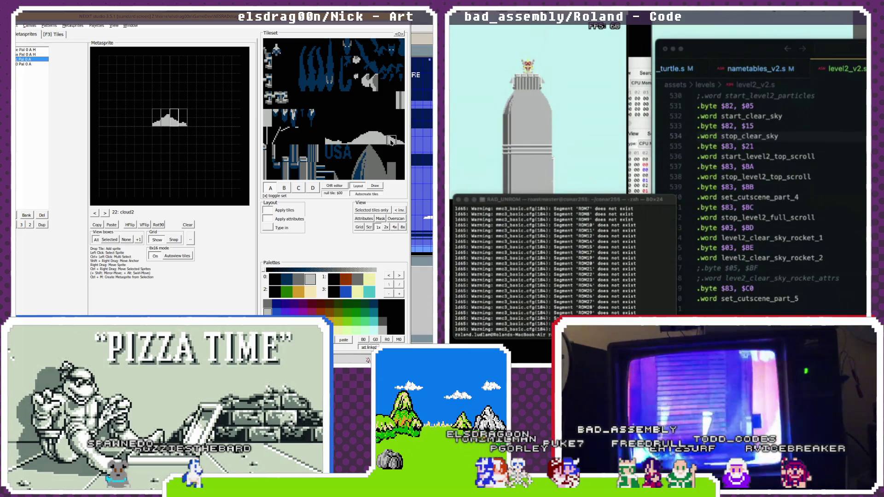
# - Set View boxes to None, then add a cloud tile to metasprite 23 and shift its right-end piece
pyautogui.click(124, 239)
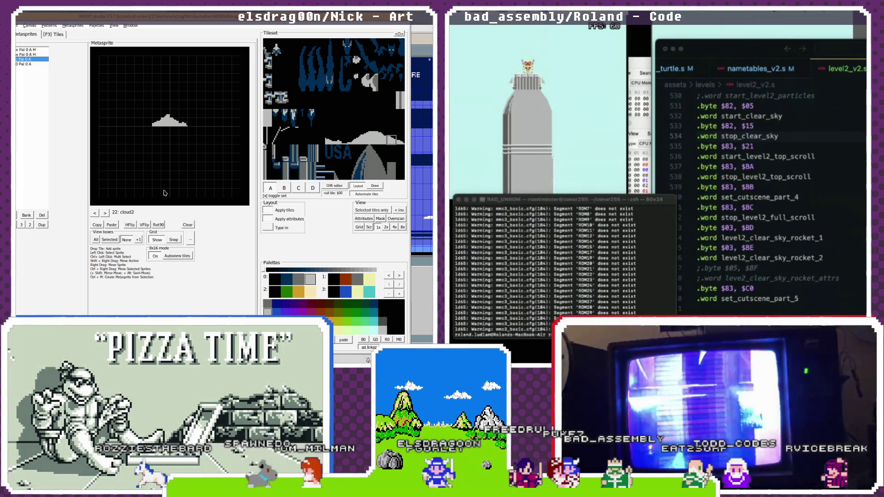
pyautogui.click(109, 214)
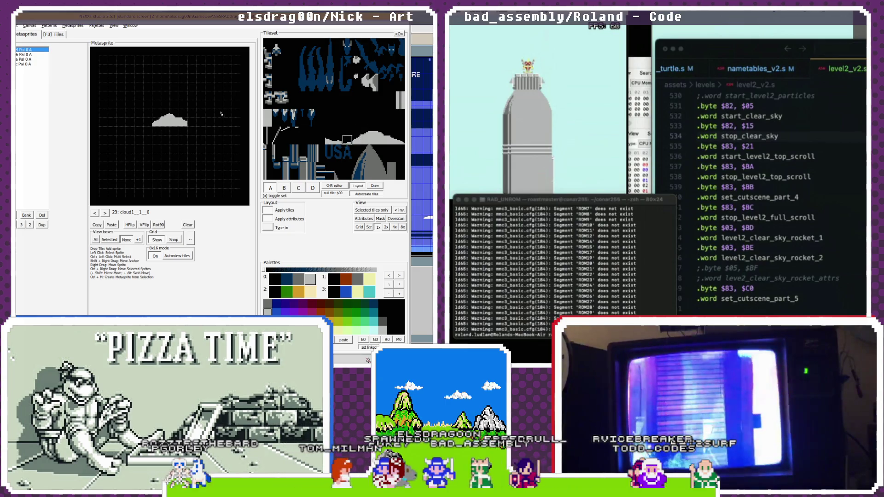
pyautogui.moveTo(346, 133); pyautogui.dragTo(152, 128)
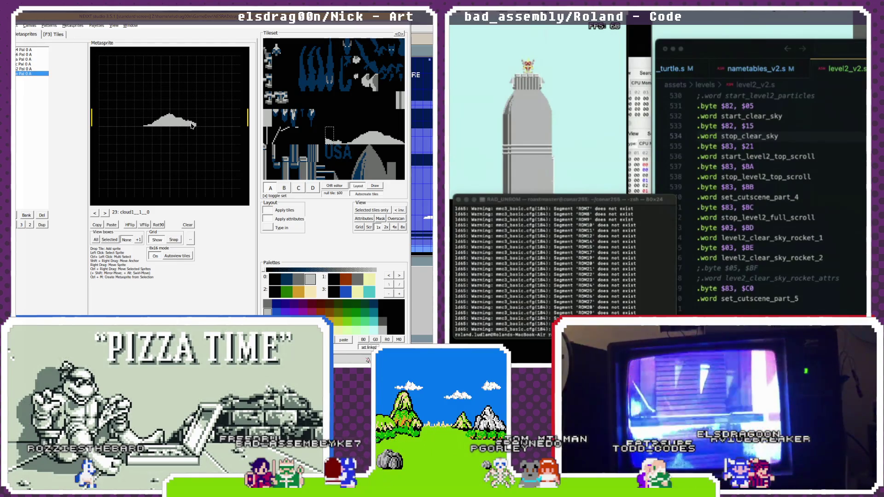
pyautogui.moveTo(193, 125); pyautogui.dragTo(199, 123)
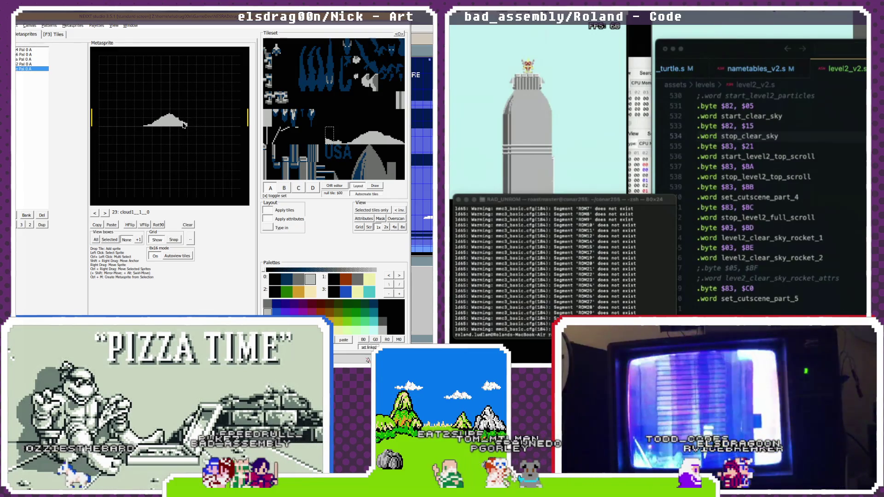
# - Place another cloud tile at the right end, compare with cloud1, and open the rename box
pyautogui.click(339, 140)
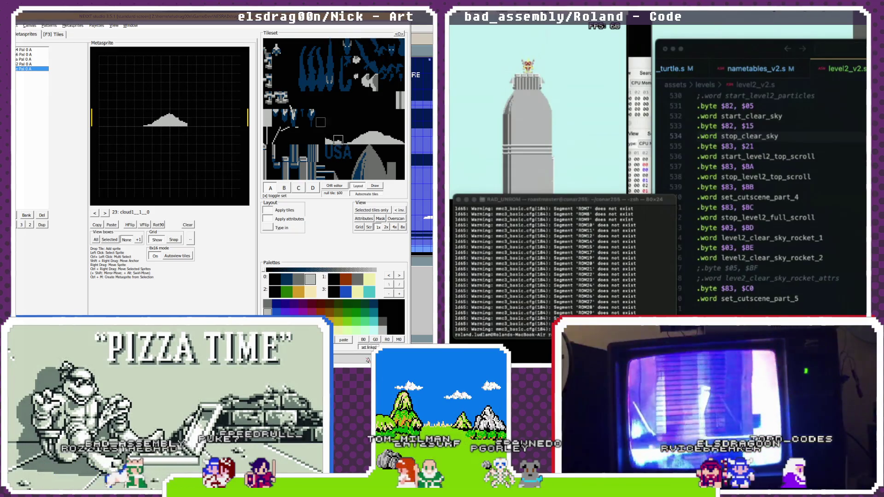
pyautogui.click(198, 129)
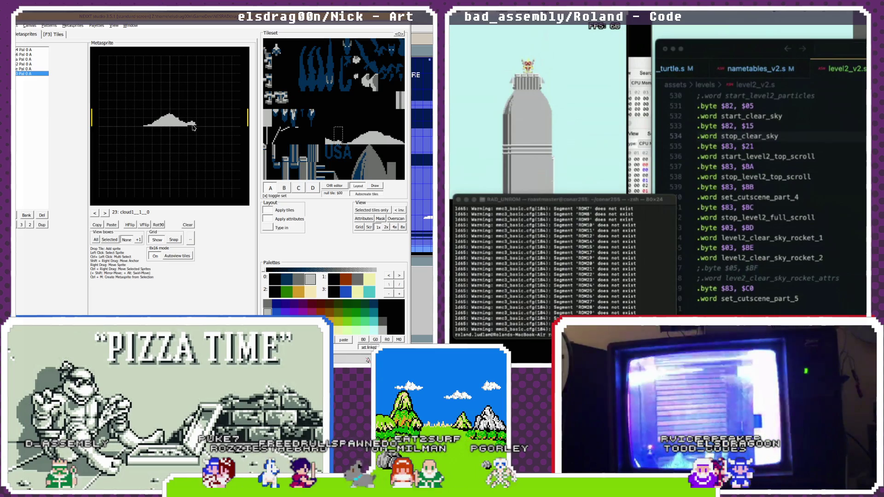
pyautogui.click(95, 212)
pyautogui.click(95, 213)
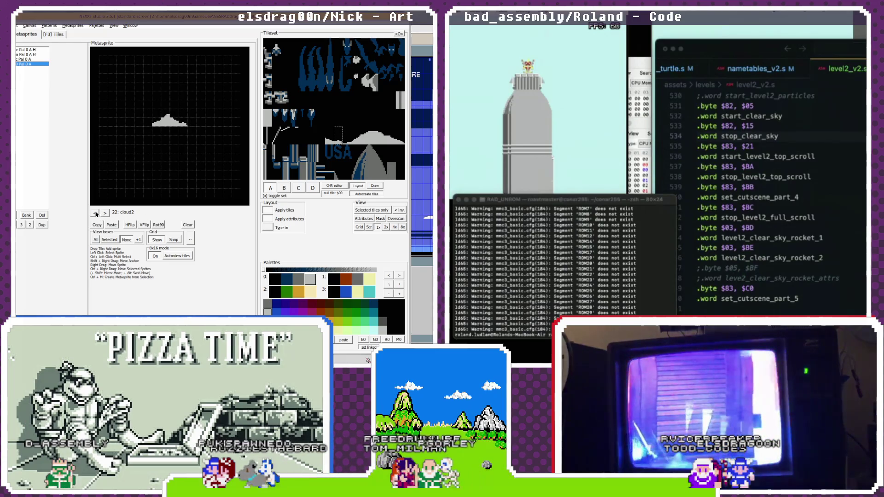
pyautogui.click(106, 213)
pyautogui.click(106, 213)
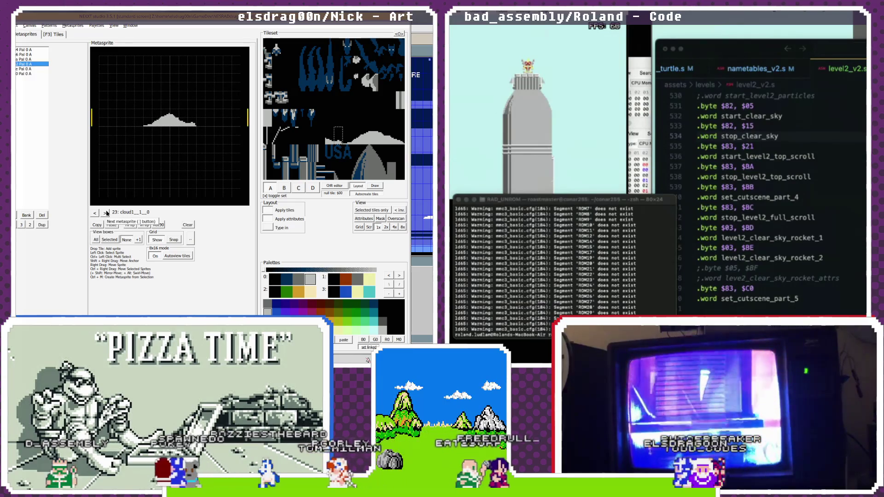
pyautogui.click(129, 212)
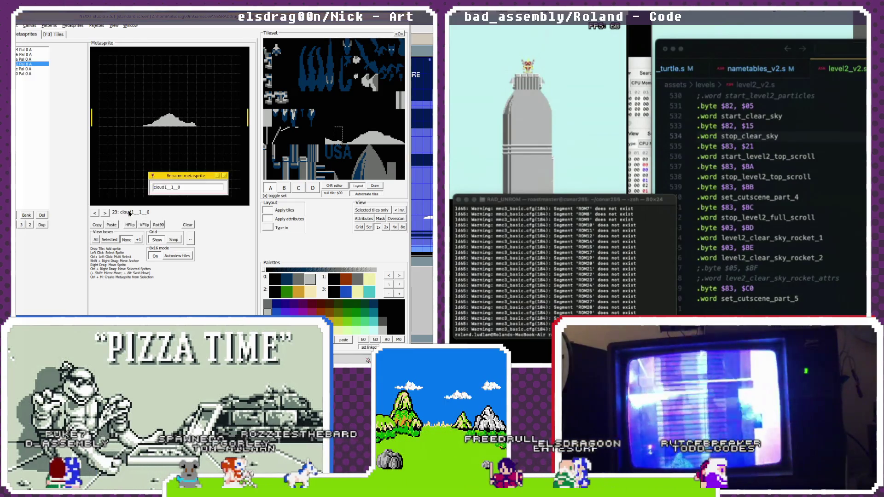
# - Rename metasprite 23 to cloud3
pyautogui.moveTo(165, 189); pyautogui.dragTo(259, 196)
pyautogui.write('cloud3')
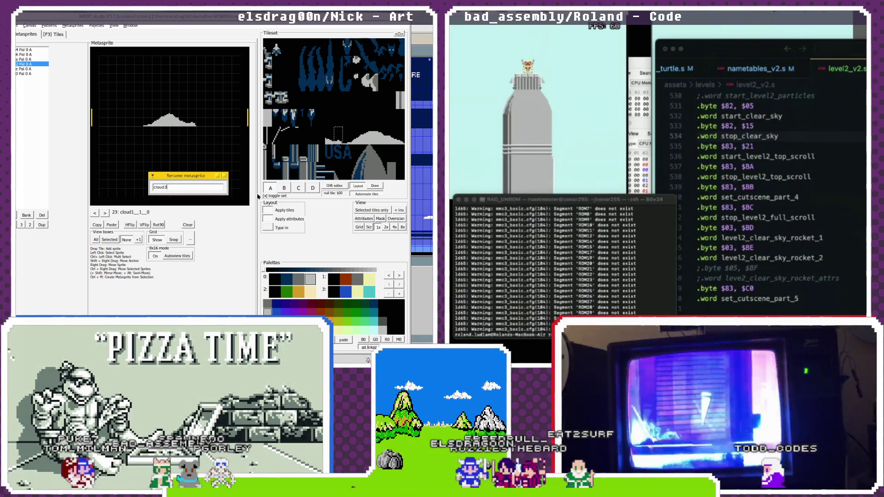
pyautogui.press('Return')
# - On metasprite 24, delete one cloud piece, mirror another horizontally, and open its rename box
pyautogui.press('Right')
pyautogui.hotkey('ctrl', 'v')
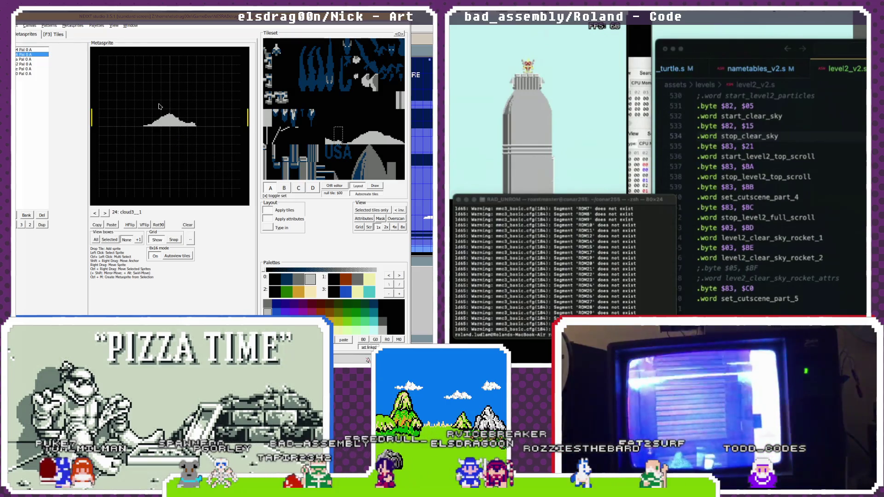
pyautogui.press('Delete')
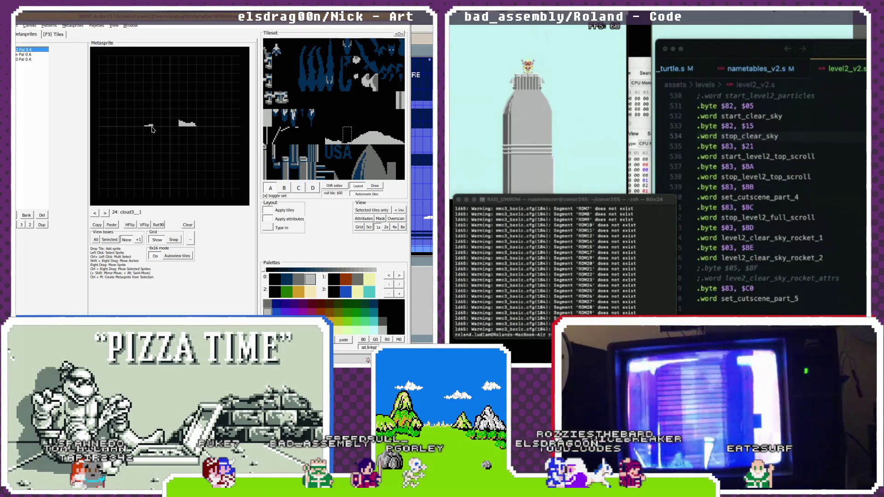
pyautogui.click(182, 126)
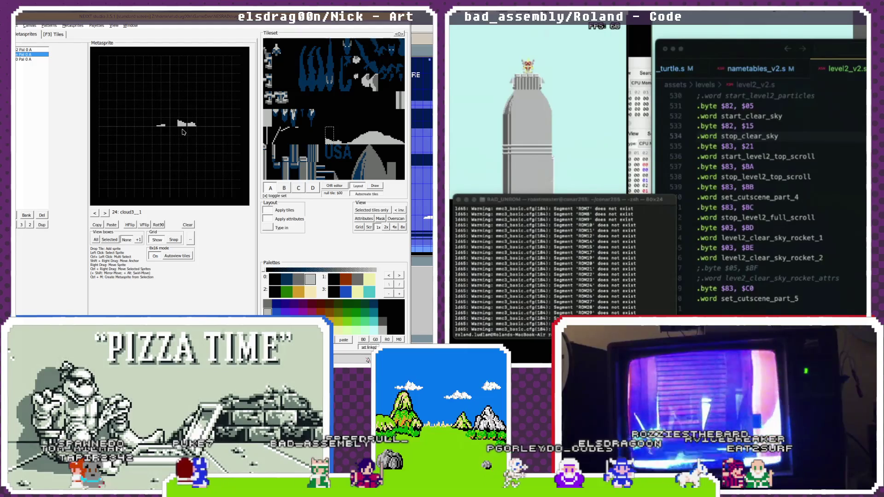
pyautogui.click(178, 127)
pyautogui.click(175, 127)
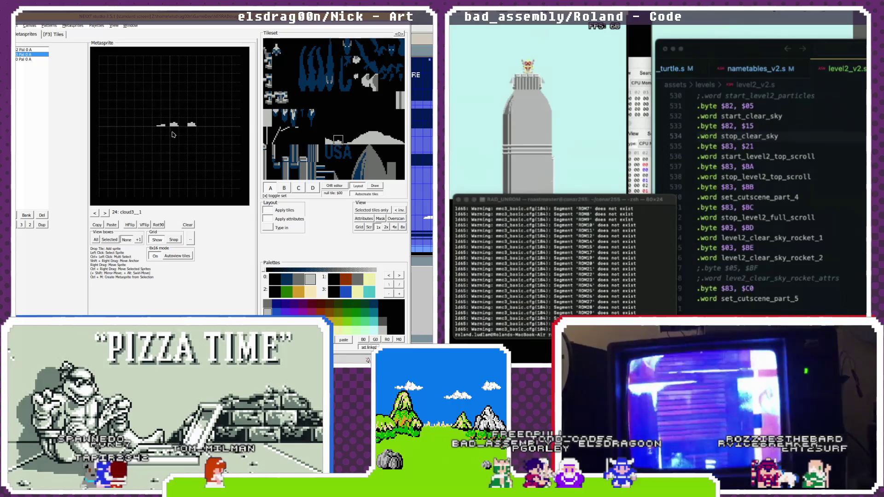
pyautogui.click(191, 125)
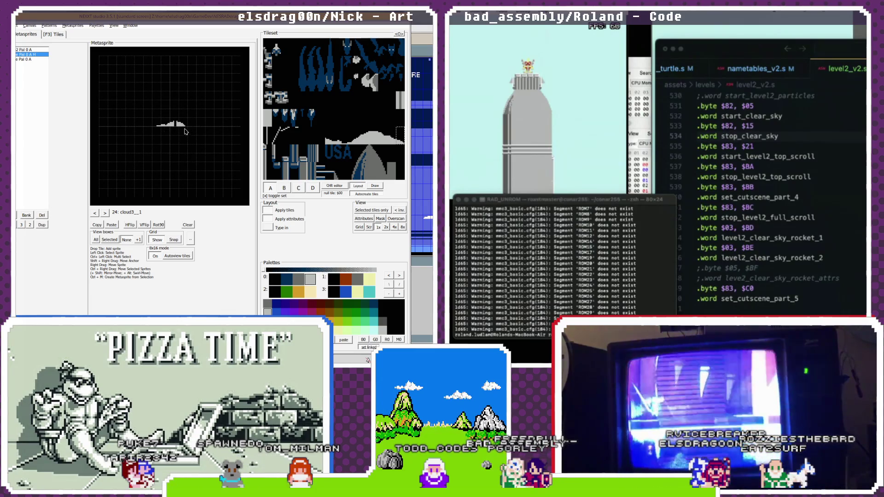
pyautogui.press('Down')
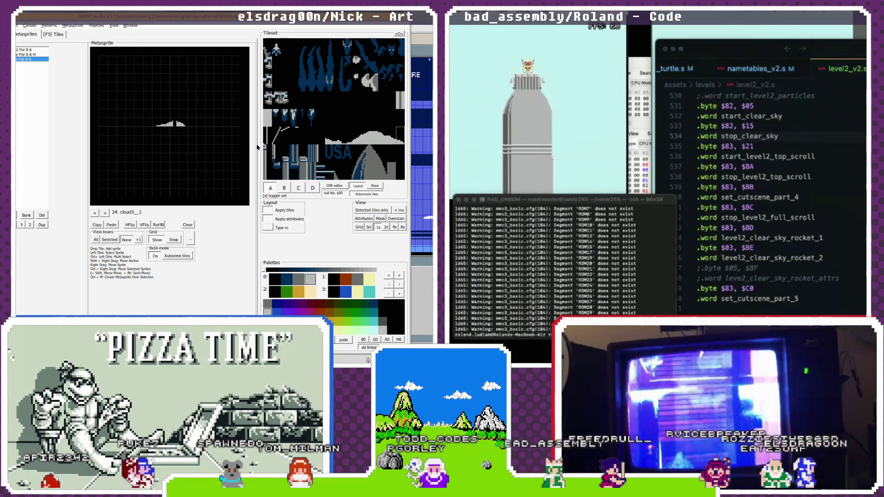
pyautogui.click(129, 224)
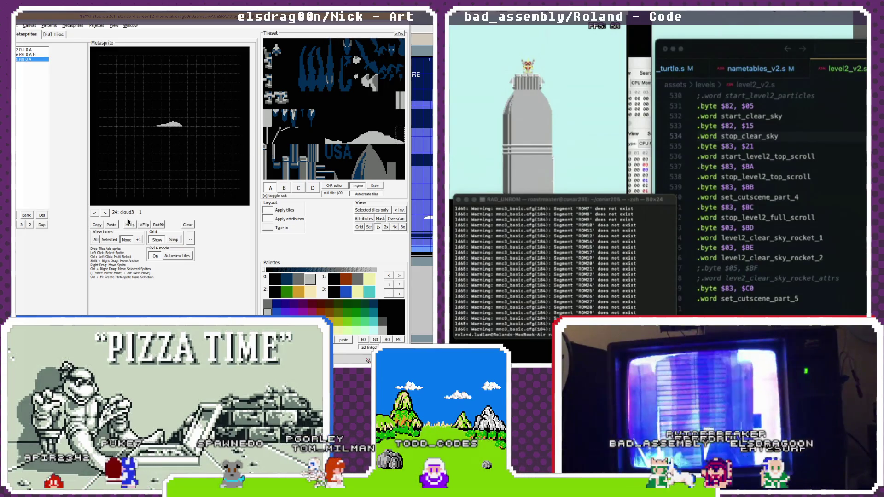
pyautogui.doubleClick(134, 212)
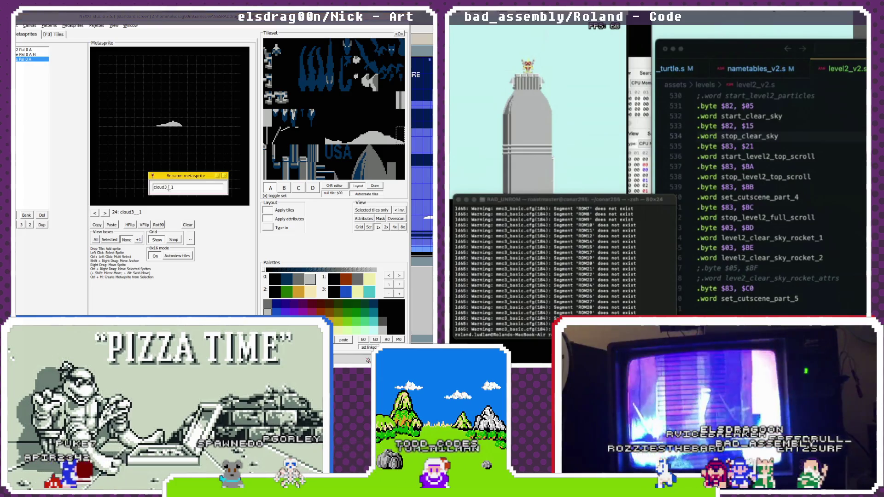
# - Rename metasprite 24 to cloud4
pyautogui.press('BackSpace')
pyautogui.press('BackSpace')
pyautogui.press('BackSpace')
pyautogui.write('4')
pyautogui.press('Return')
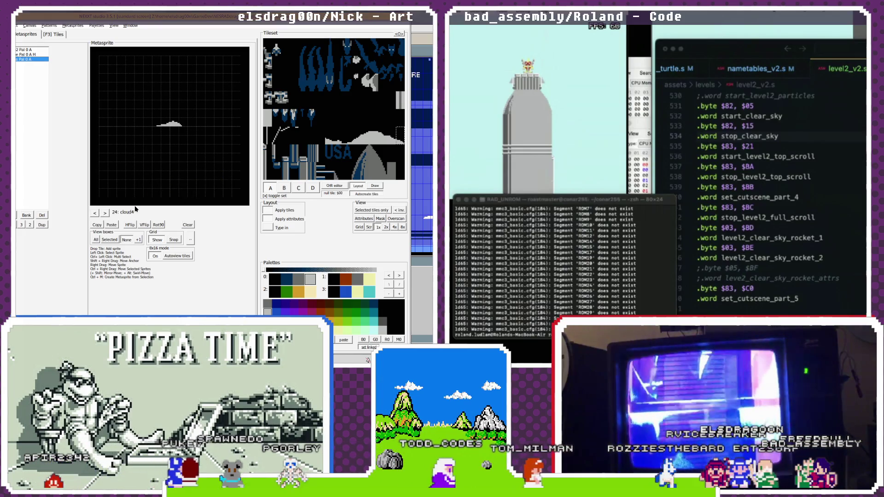
# - Paste the cloud into the empty metasprite 25 and name it cloud5
pyautogui.click(105, 213)
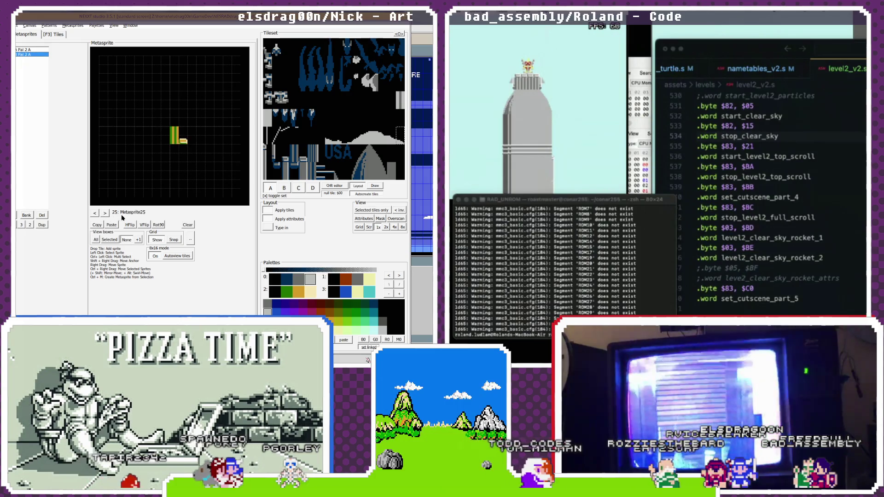
pyautogui.hotkey('ctrl', 'v')
pyautogui.doubleClick(134, 213)
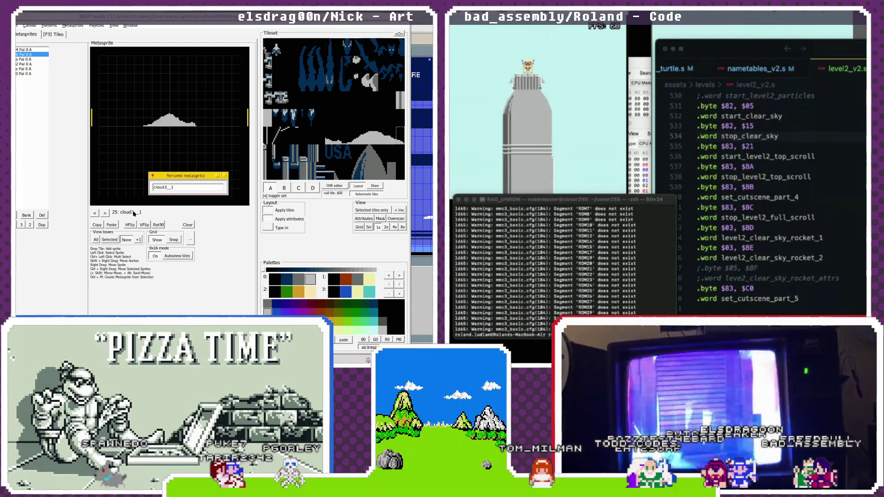
pyautogui.press('Return')
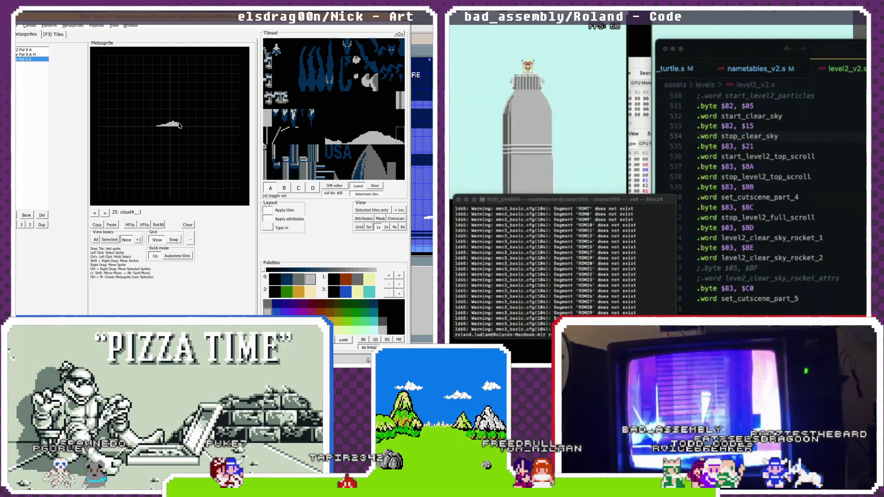
pyautogui.click(124, 212)
pyautogui.write('cloud4__1')
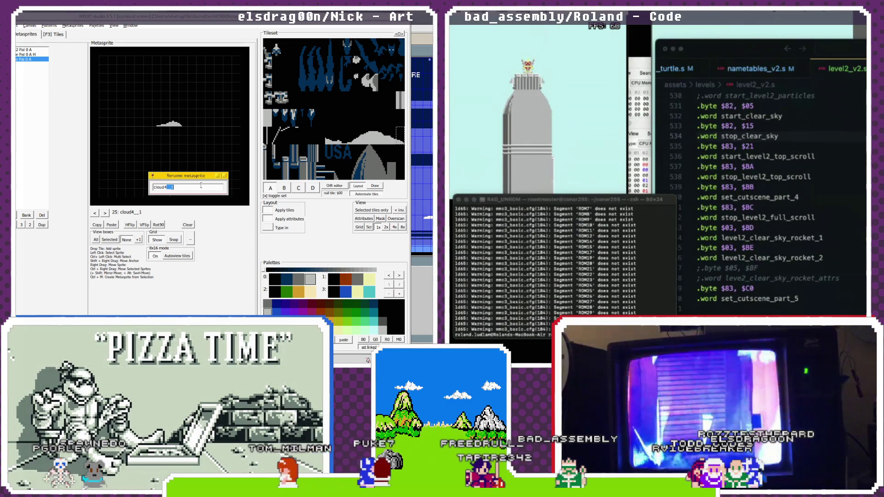
pyautogui.write('5')
pyautogui.press('Return')
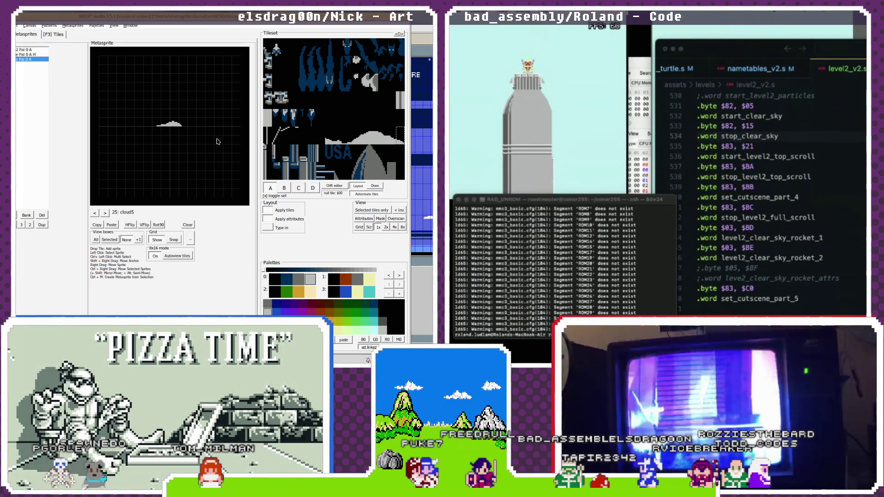
# - Add a cloud tile to cloud5, line it up, and delete the stray left piece
pyautogui.click(168, 131)
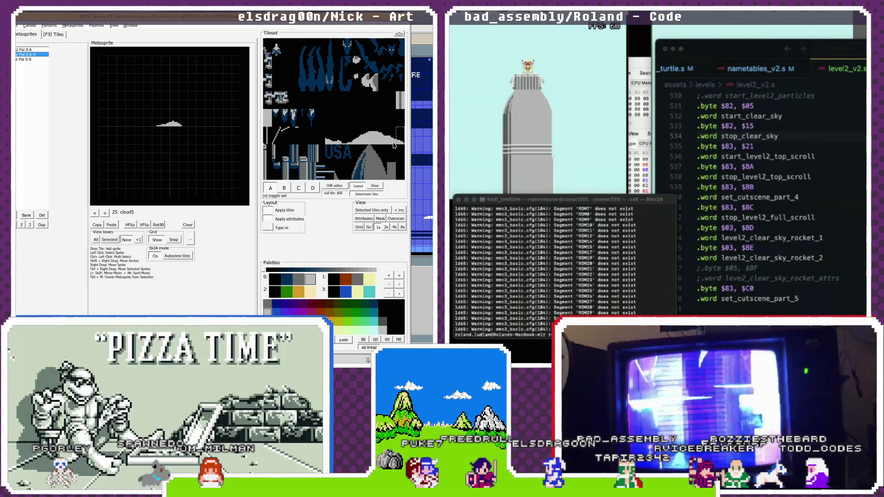
pyautogui.click(154, 127)
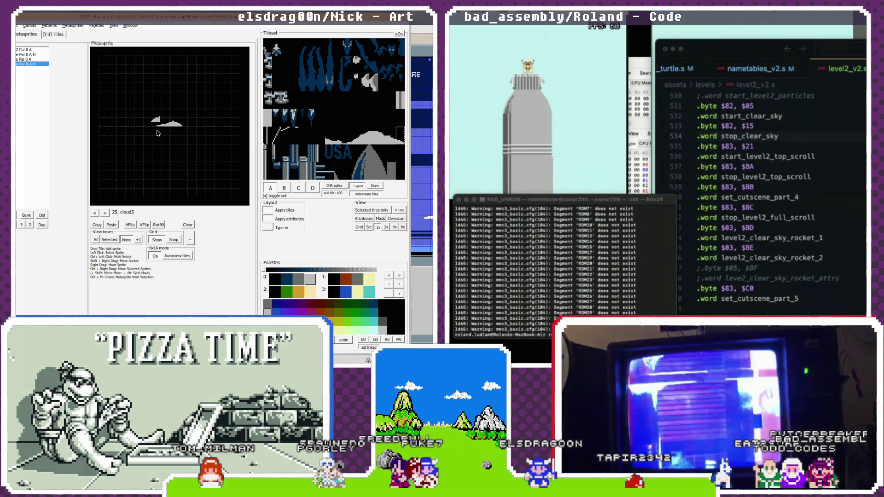
pyautogui.moveTo(160, 124); pyautogui.dragTo(171, 130)
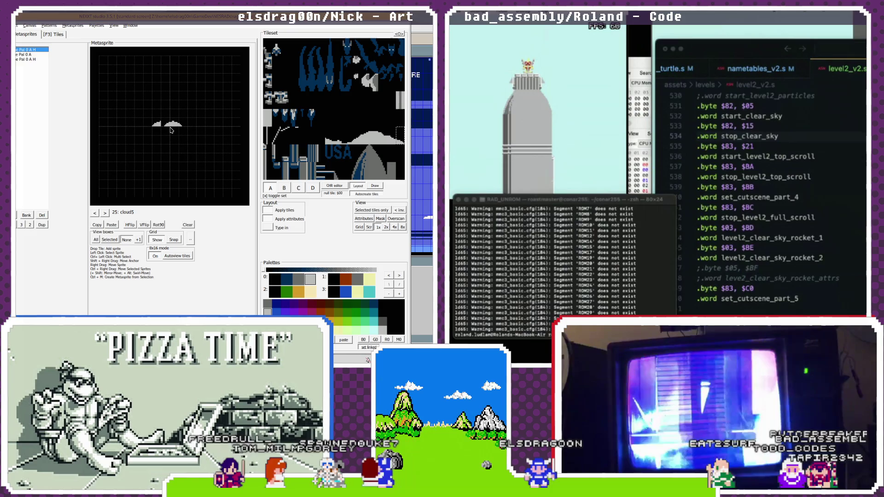
pyautogui.press('Delete')
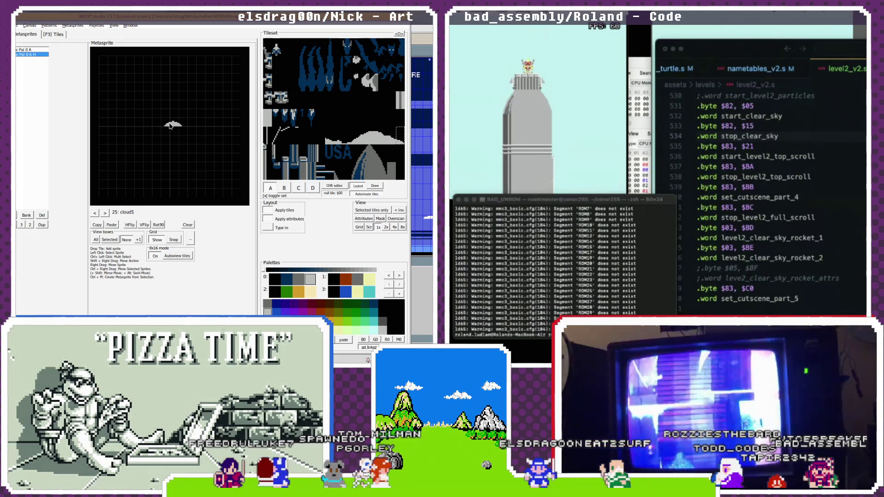
pyautogui.moveTo(170, 126); pyautogui.dragTo(163, 126)
# - Add two more cloud tiles and join the three pieces into one compact cloud
pyautogui.click(339, 135)
pyautogui.click(182, 124)
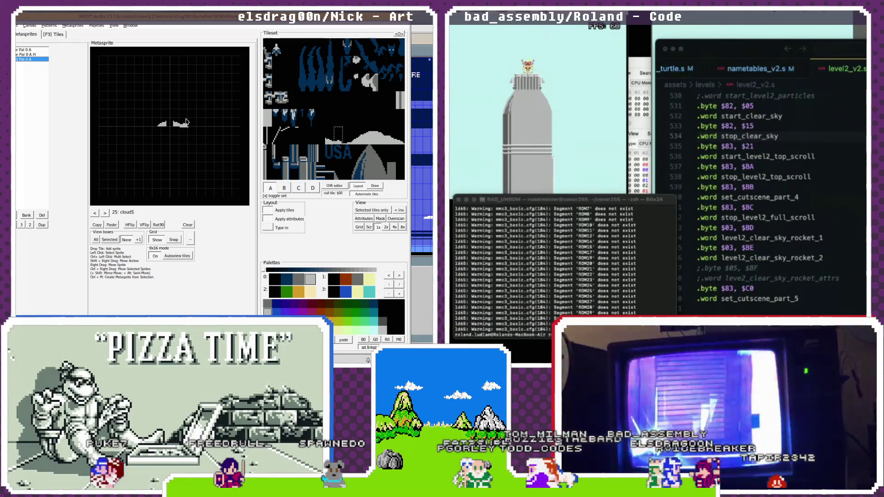
pyautogui.moveTo(188, 127); pyautogui.dragTo(174, 126)
pyautogui.click(169, 127)
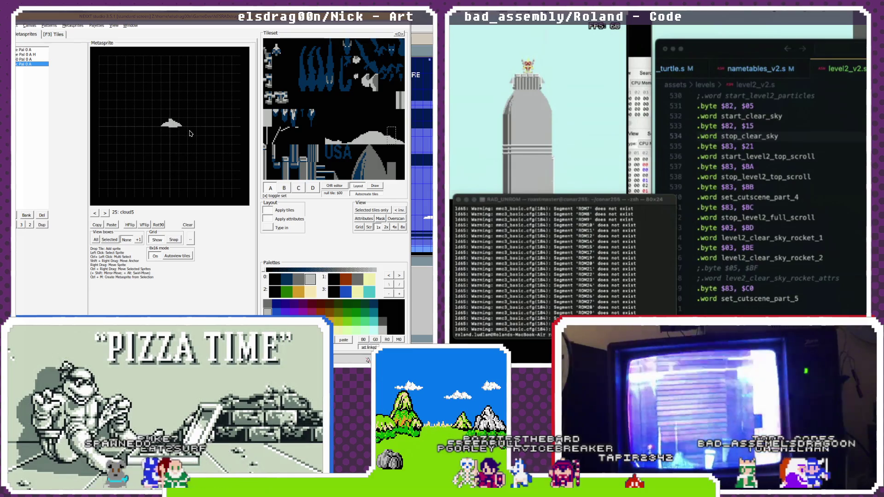
pyautogui.moveTo(173, 125)
pyautogui.mouseDown()
pyautogui.moveTo(179, 115)
pyautogui.moveTo(186, 124)
pyautogui.moveTo(173, 128)
pyautogui.moveTo(174, 95)
pyautogui.mouseUp()
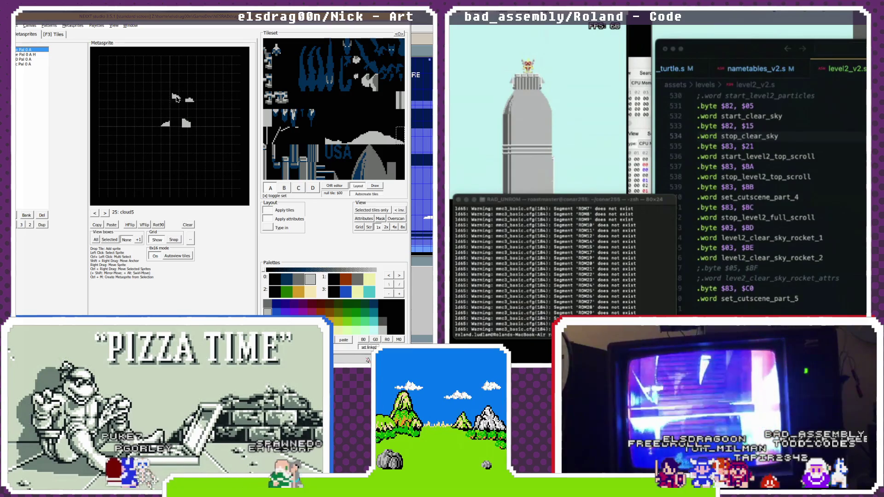
pyautogui.moveTo(174, 99); pyautogui.dragTo(173, 125)
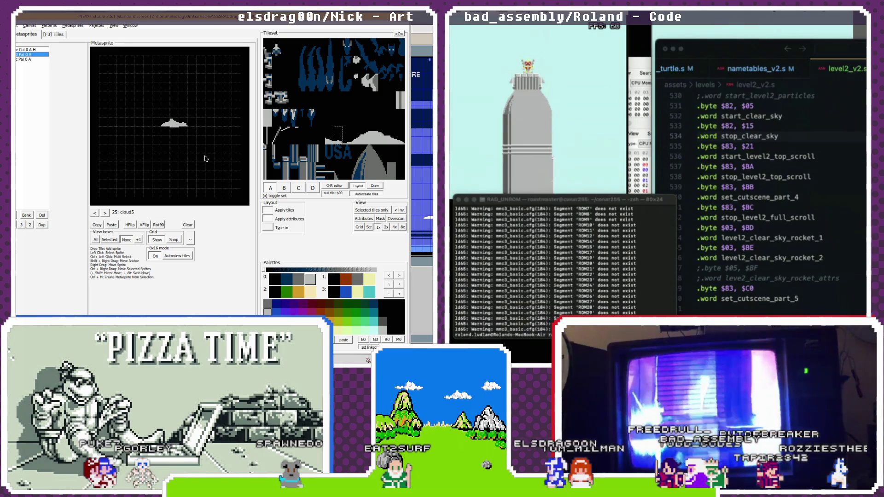
# - Check the next metasprite, then bring up NEXXT's File export options
pyautogui.click(105, 213)
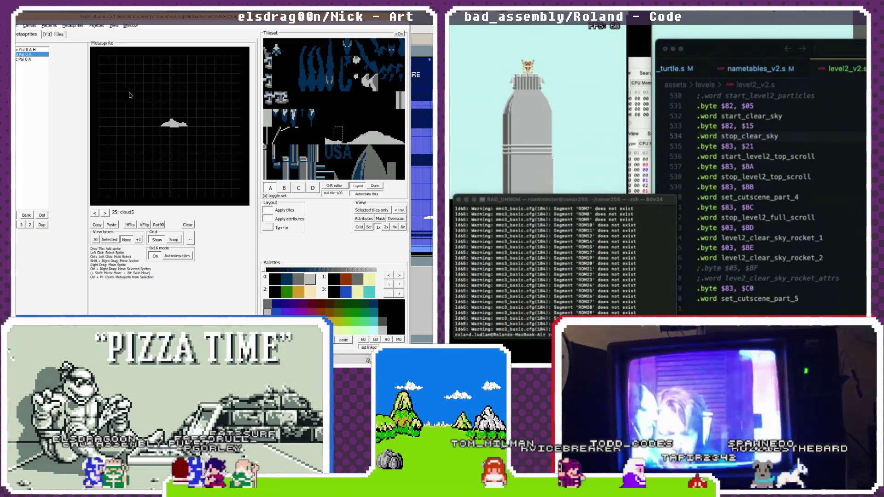
pyautogui.click(18, 26)
pyautogui.moveTo(42, 124)
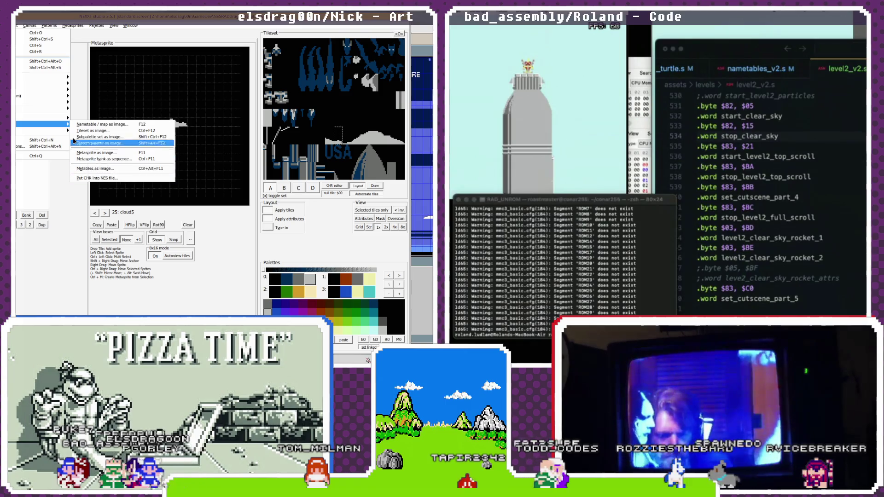
# - Save the 4K CHR set over level2sprites_rockethand.chr in the level2 folder
pyautogui.moveTo(45, 79)
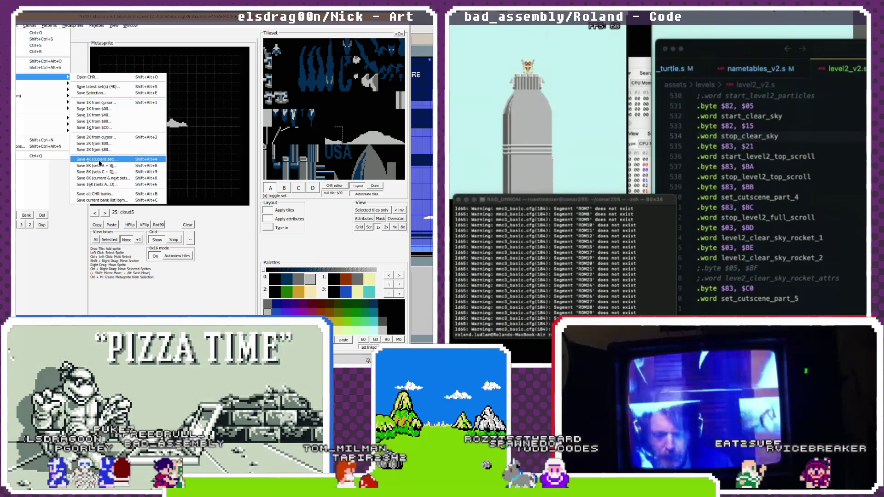
pyautogui.click(99, 160)
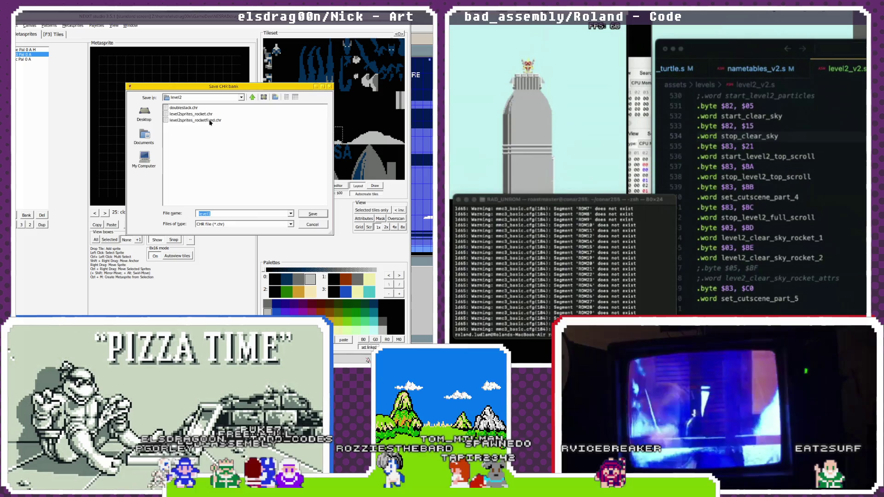
pyautogui.click(320, 214)
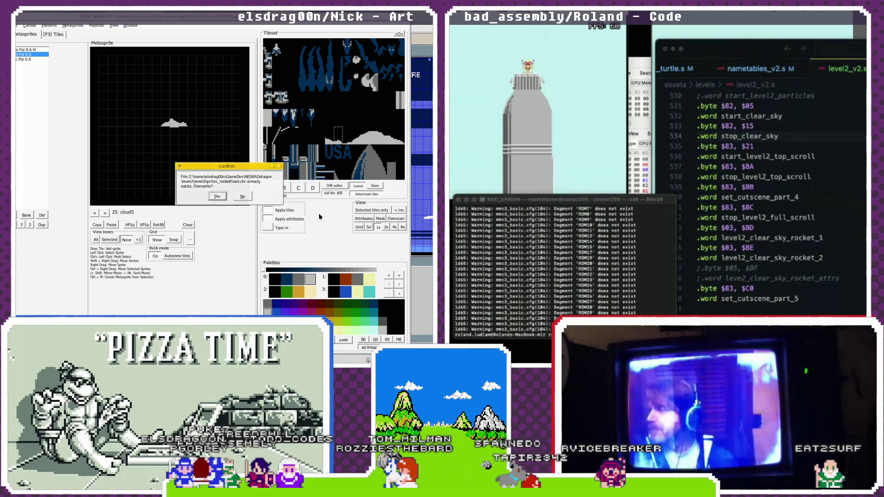
pyautogui.click(217, 195)
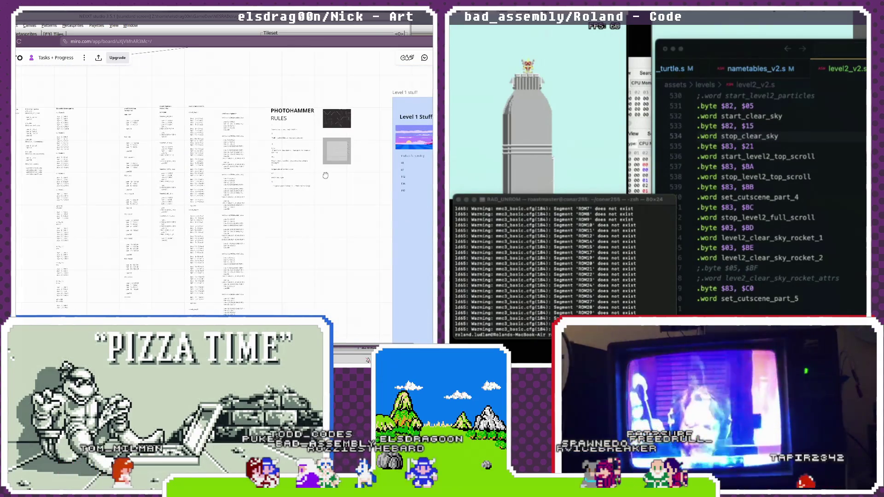
# - Paste a copy of the Level 1 stuff frame below the original
pyautogui.moveTo(325, 175); pyautogui.dragTo(202, 85)
pyautogui.scroll(-5, 201, 85)
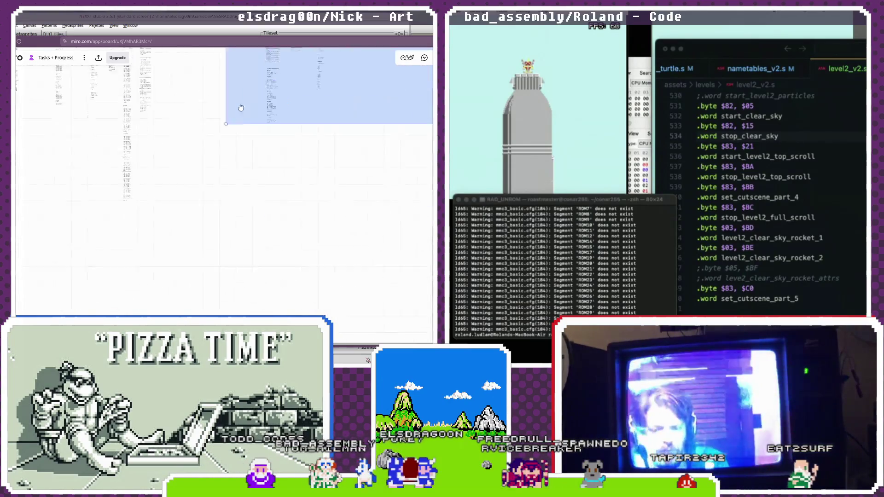
pyautogui.hotkey('ctrl', 'v')
pyautogui.moveTo(401, 166); pyautogui.dragTo(367, 146)
pyautogui.rightClick(363, 148)
pyautogui.press('Escape')
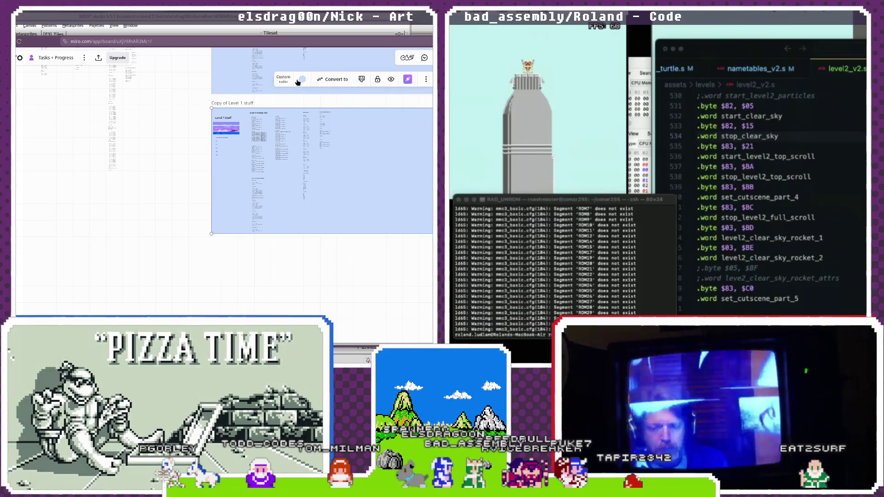
# - Make the copied frame light red and retitle it Level 2 Stuff
pyautogui.click(302, 79)
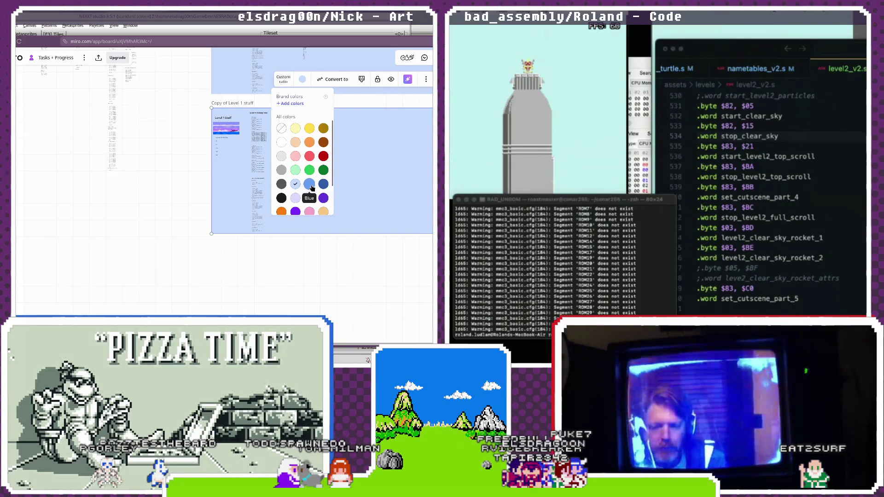
pyautogui.click(295, 157)
pyautogui.scroll(5, 225, 129)
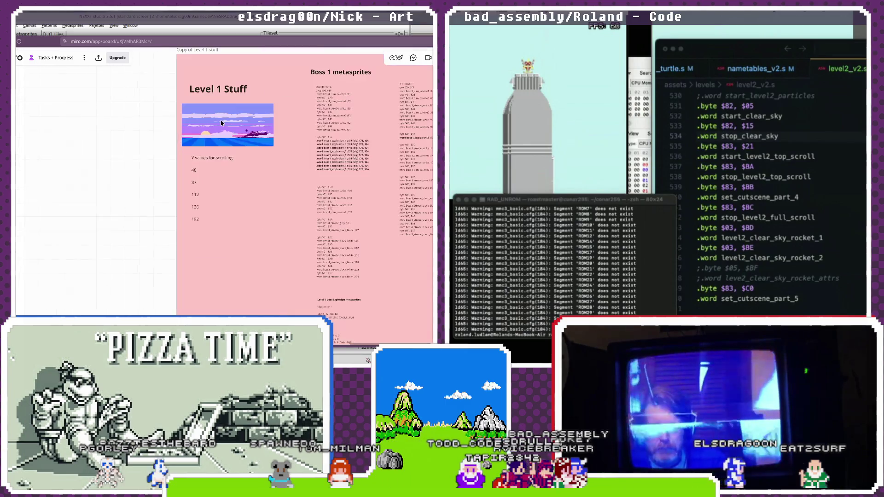
pyautogui.click(223, 91)
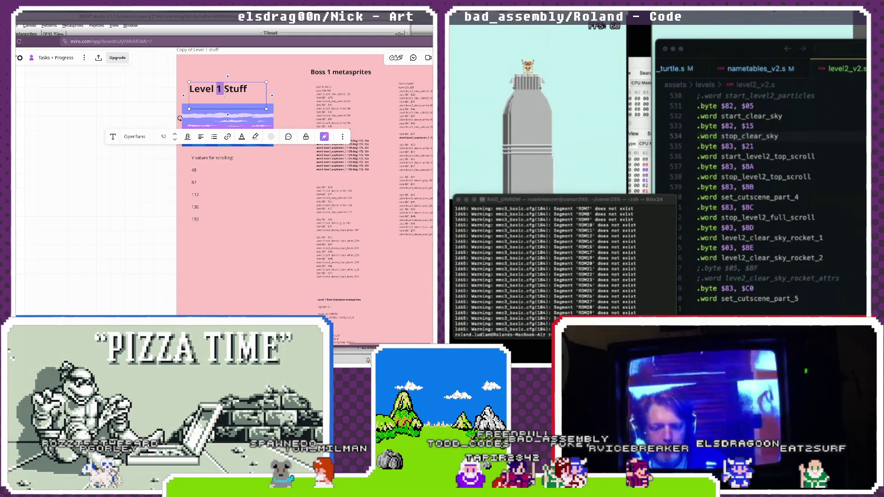
pyautogui.write('2')
pyautogui.click(95, 98)
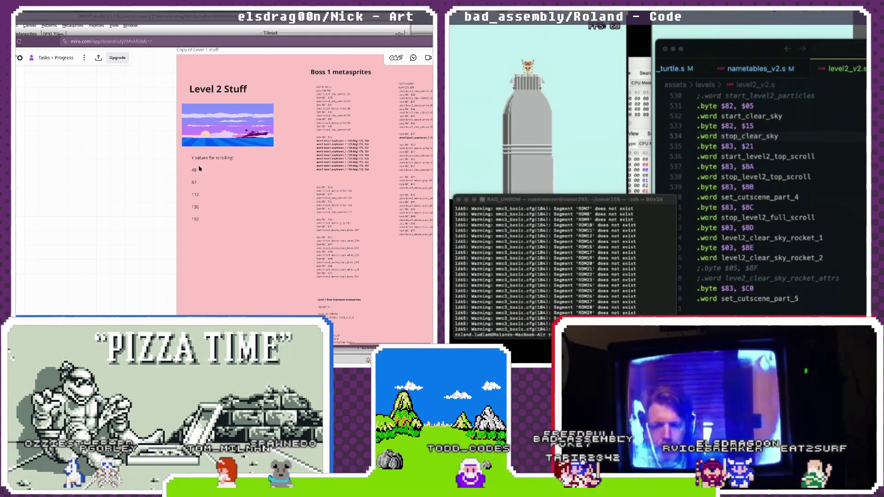
# - Delete the Level 1 sky image and the scrolling-text Y values from the copy
pyautogui.click(230, 125)
pyautogui.press('Delete')
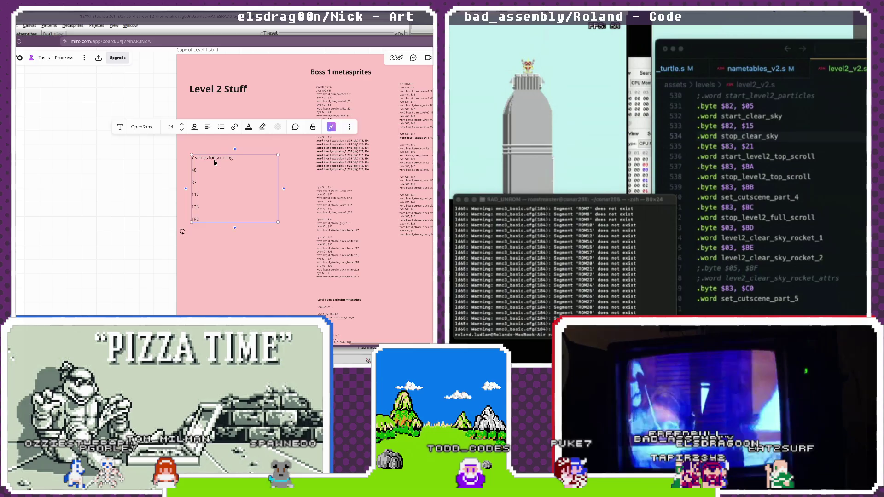
pyautogui.press('Delete')
pyautogui.hscroll(5, 279, 136)
pyautogui.scroll(1, 279, 137)
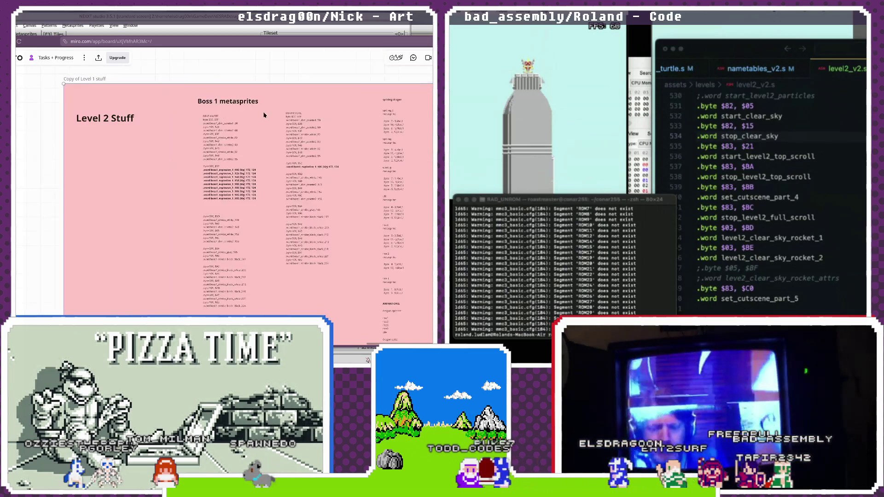
# - Delete the left extra text column, keeping the Boss 1 metasprites column
pyautogui.click(231, 105)
pyautogui.press('Escape')
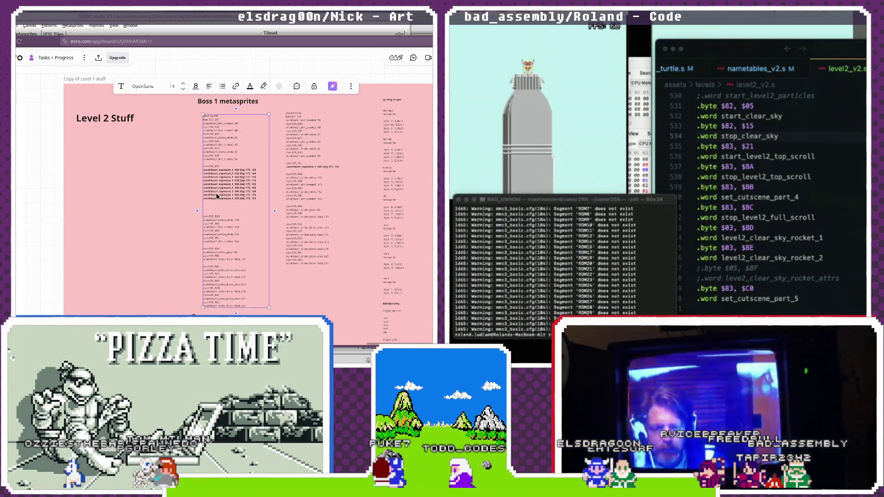
pyautogui.scroll(-7, 209, 233)
pyautogui.hscroll(2, 209, 233)
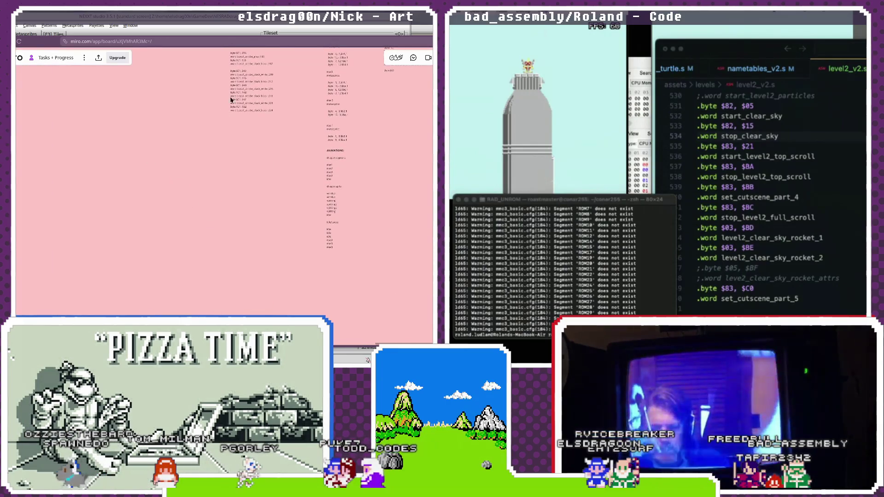
pyautogui.click(355, 191)
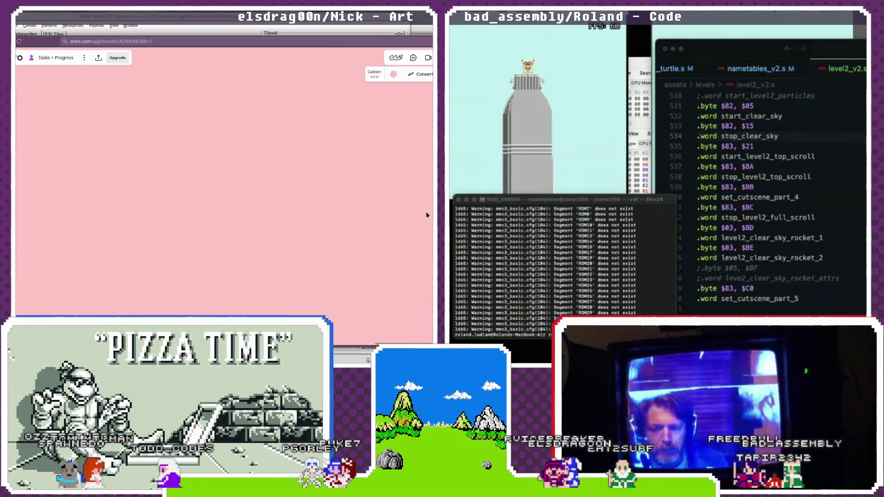
pyautogui.scroll(10, 316, 166)
pyautogui.scroll(-5, 250, 307)
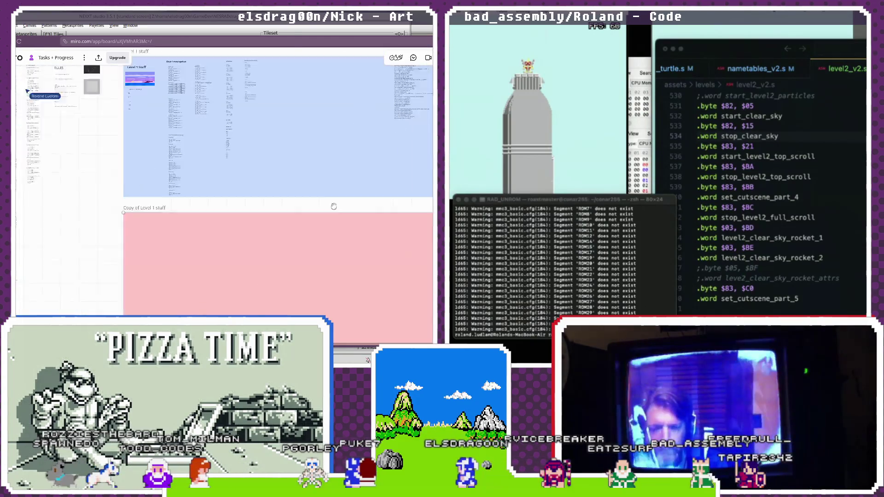
pyautogui.click(267, 162)
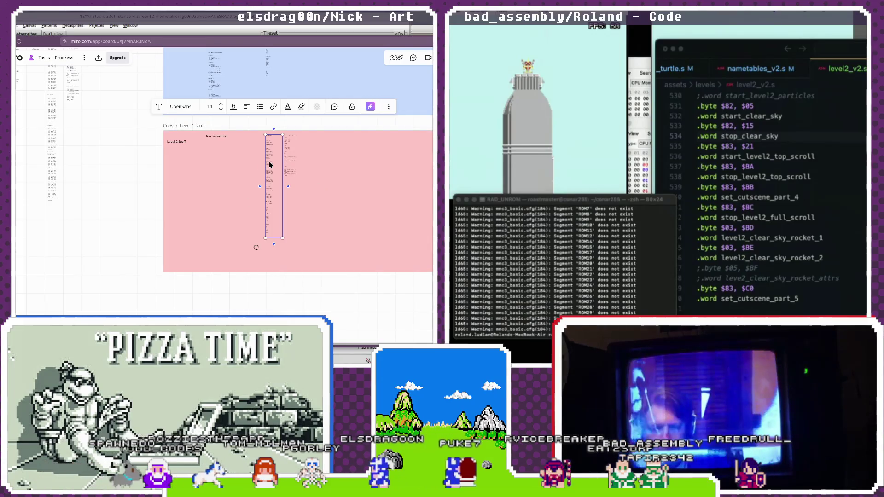
pyautogui.press('Delete')
# - Delete the right text column and shift the metasprite data column further left
pyautogui.click(289, 159)
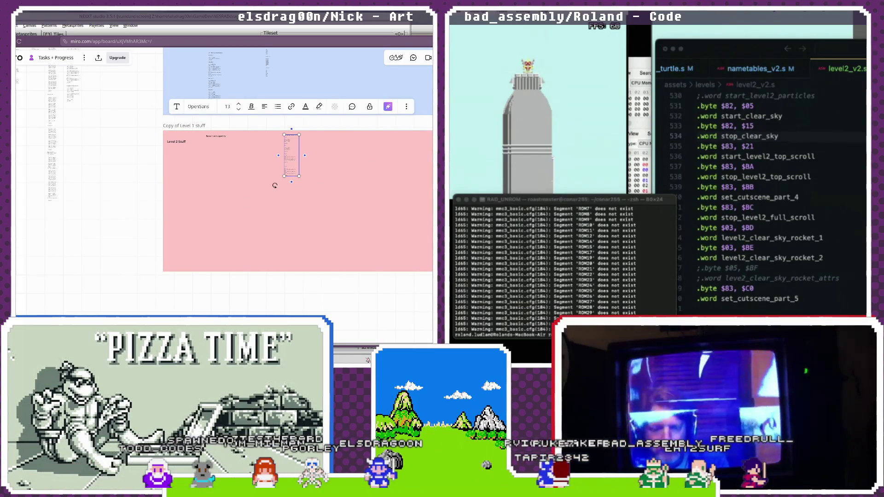
pyautogui.scroll(10, 287, 178)
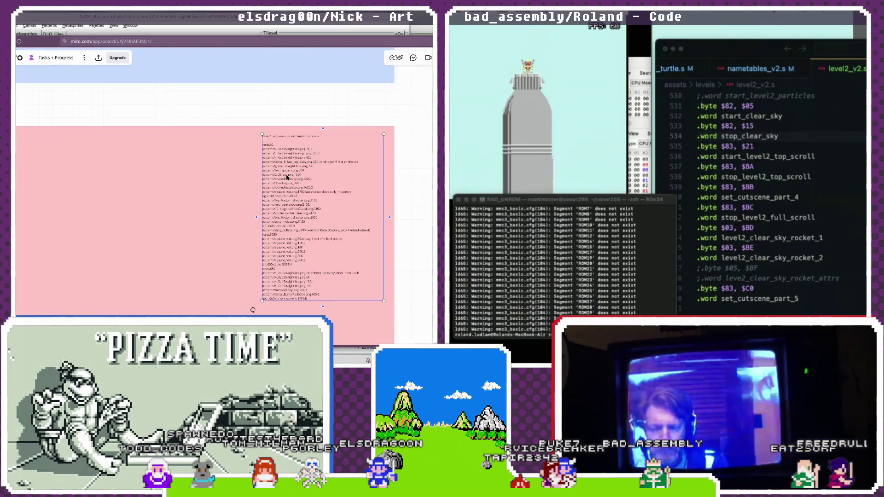
pyautogui.press('Delete')
pyautogui.scroll(-5, 150, 180)
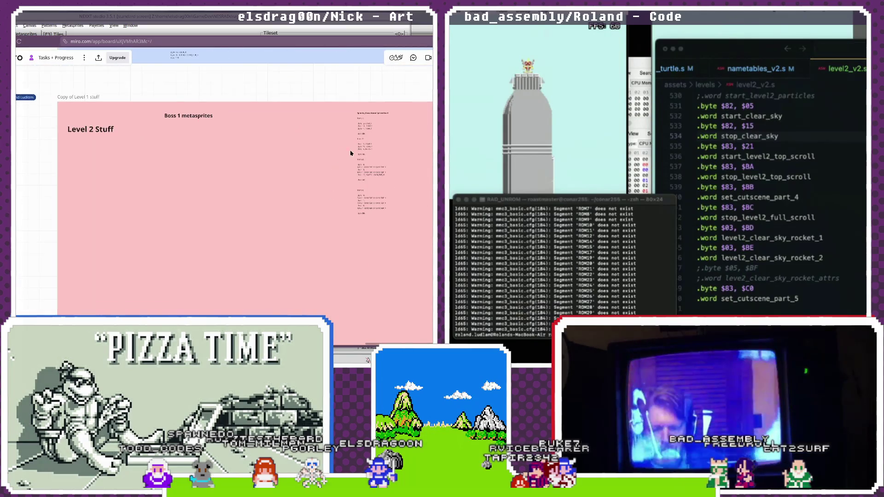
pyautogui.moveTo(363, 158)
pyautogui.mouseDown()
pyautogui.moveTo(236, 177)
pyautogui.moveTo(248, 164)
pyautogui.mouseUp()
# - Change the heading from Boss 1 to Boss 2 metasprites
pyautogui.doubleClick(176, 115)
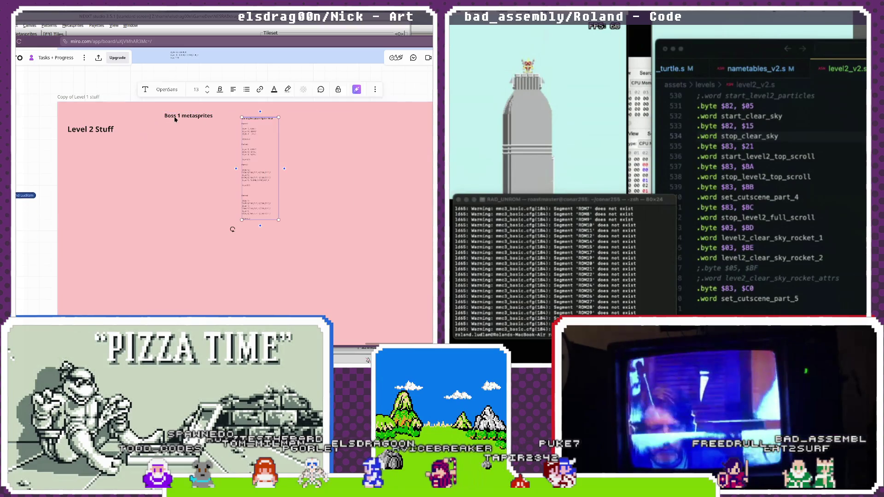
pyautogui.hotkey('shift', 'Right')
pyautogui.hotkey('shift', 'Right')
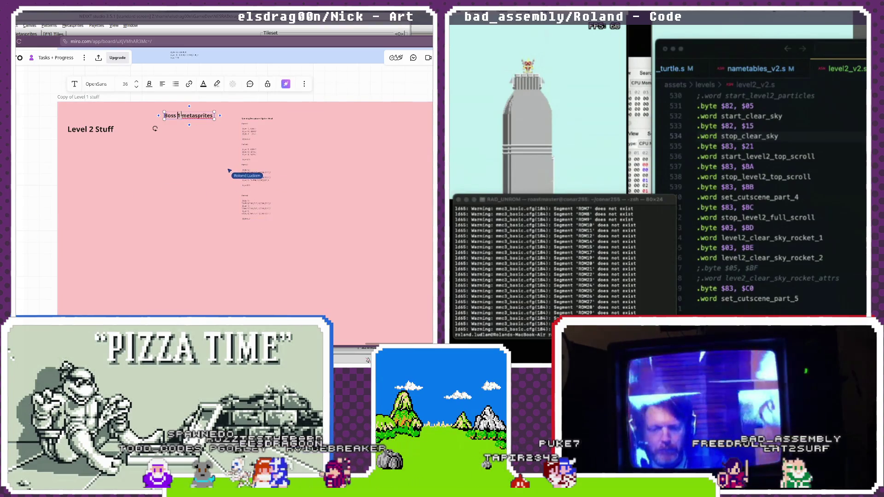
pyautogui.write('2')
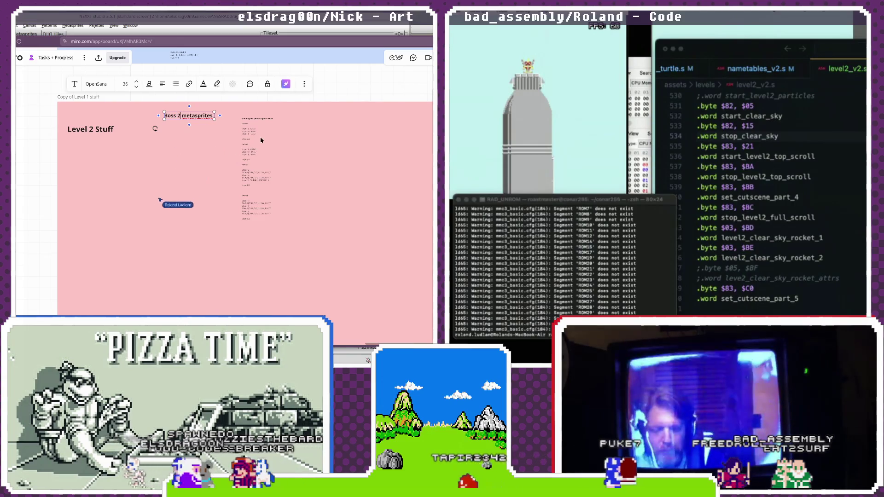
# - Title the metasprite text box Clouds, then return to NEXXT
pyautogui.click(257, 120)
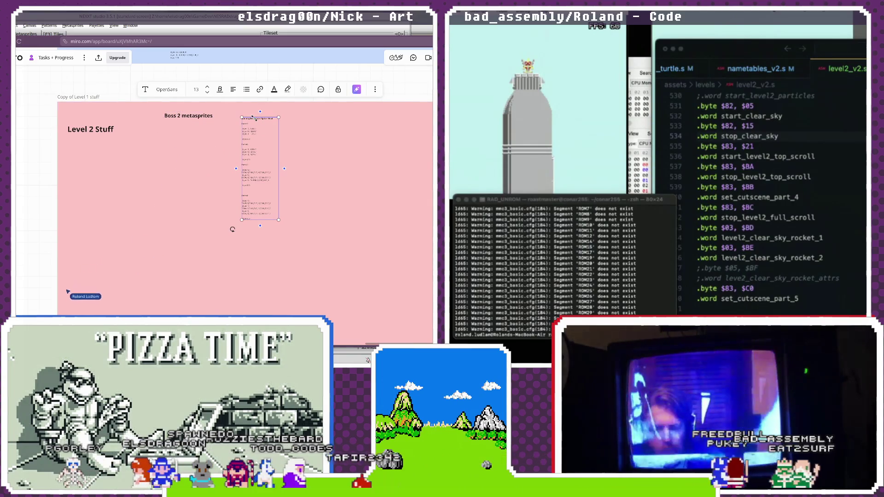
pyautogui.scroll(3, 258, 122)
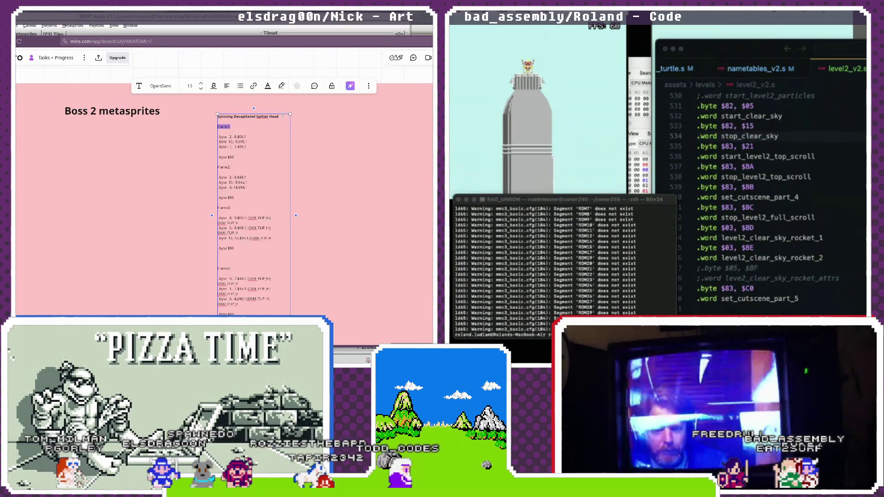
pyautogui.write('Clouds:')
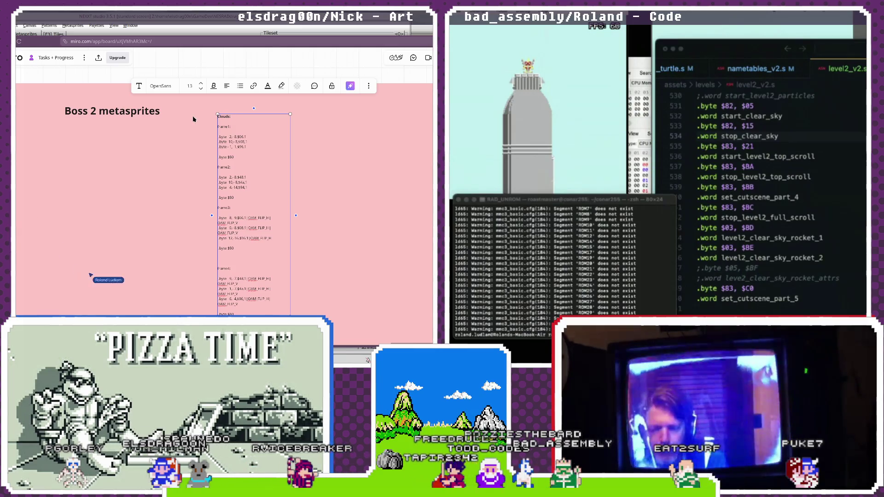
pyautogui.hotkey('alt', 'Tab')
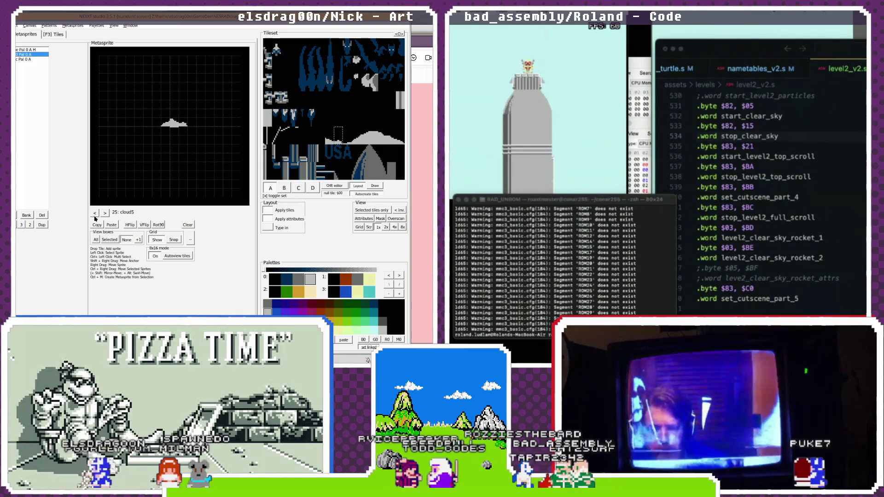
# - Show cloud1 in NEXXT and clear the old frame data under Clouds in Miro
pyautogui.click(94, 213)
pyautogui.click(94, 213)
pyautogui.click(94, 213)
pyautogui.click(94, 213)
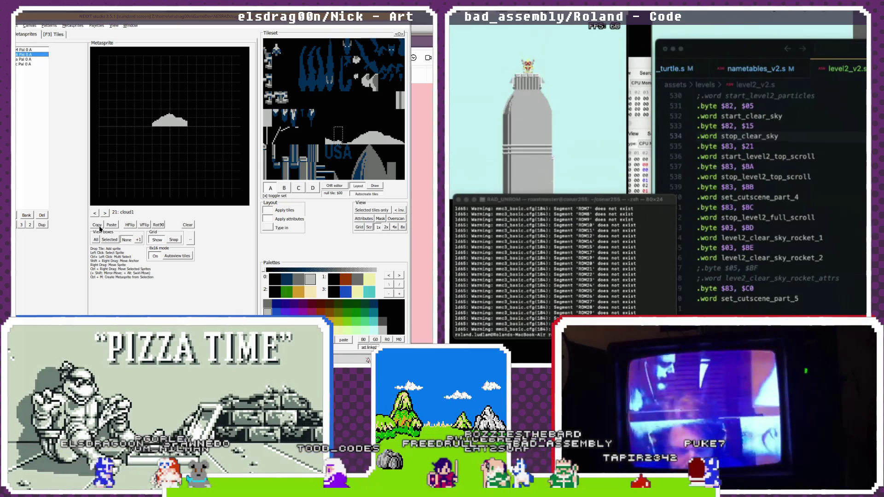
pyautogui.hotkey('alt', 'Tab')
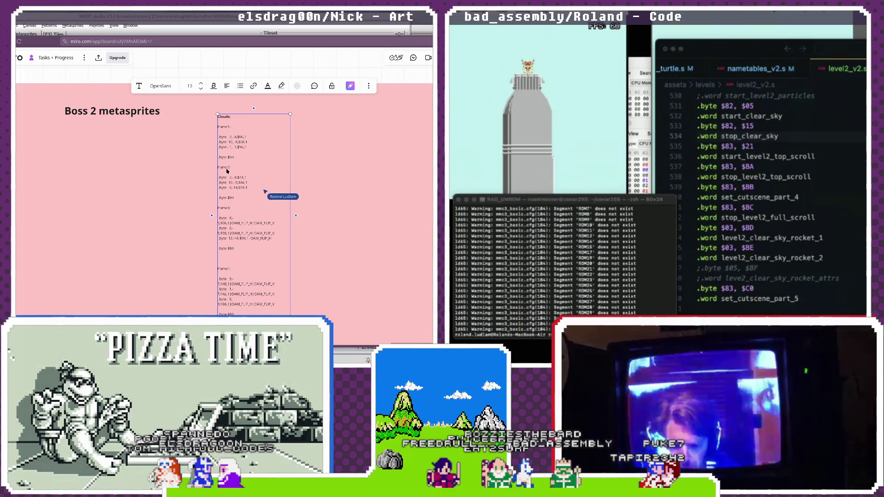
pyautogui.moveTo(243, 314); pyautogui.dragTo(214, 136)
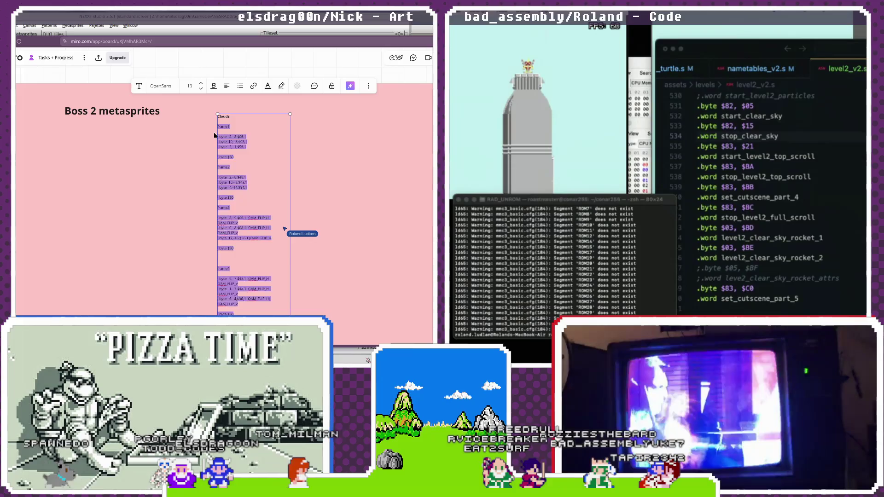
pyautogui.press('BackSpace')
# - Copy cloud1's metasprite to the clipboard as ASM text
pyautogui.hotkey('alt', 'Tab')
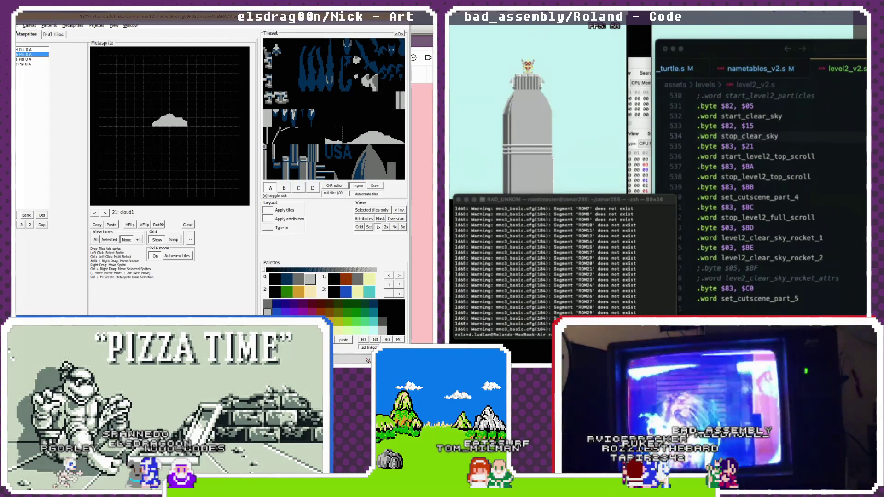
pyautogui.click(49, 26)
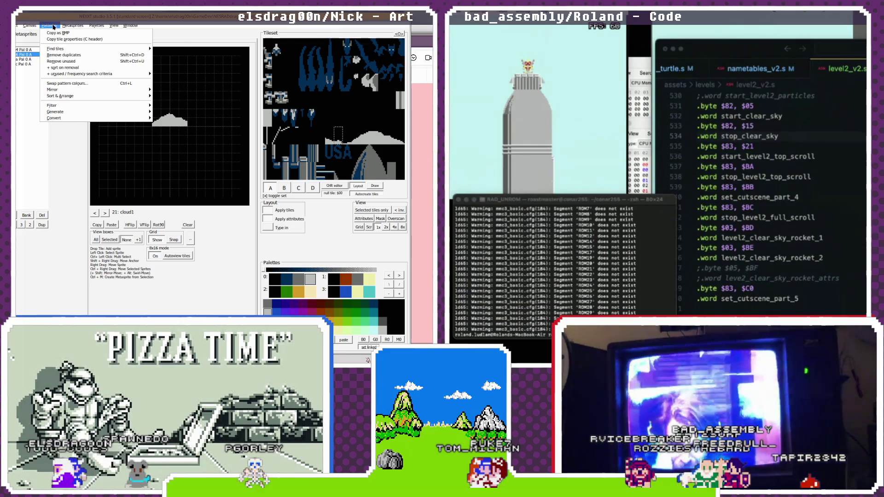
pyautogui.moveTo(70, 26)
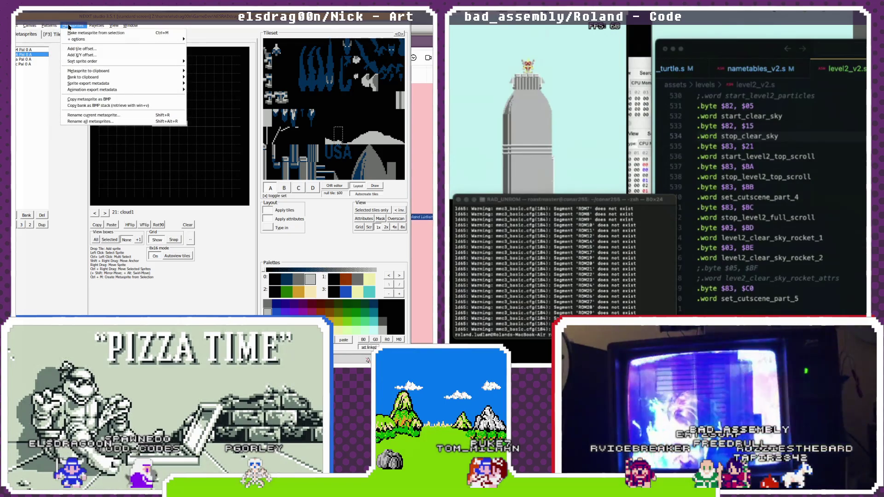
pyautogui.moveTo(24, 28)
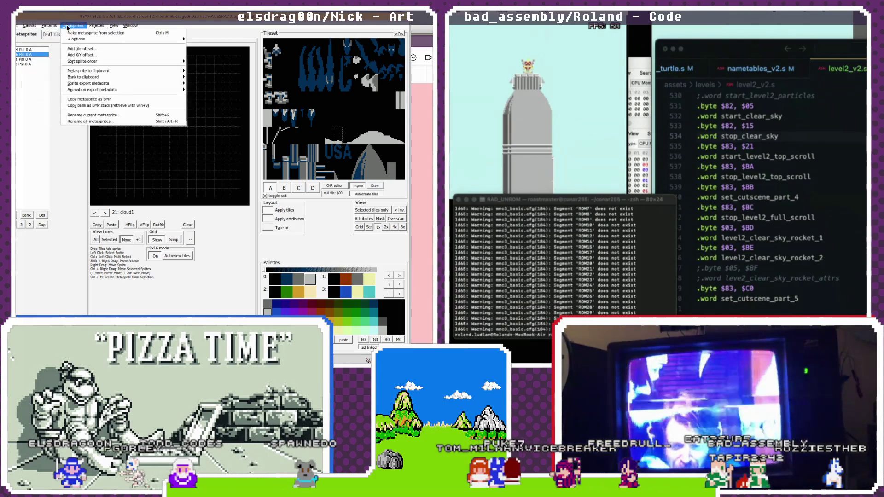
pyautogui.moveTo(88, 72)
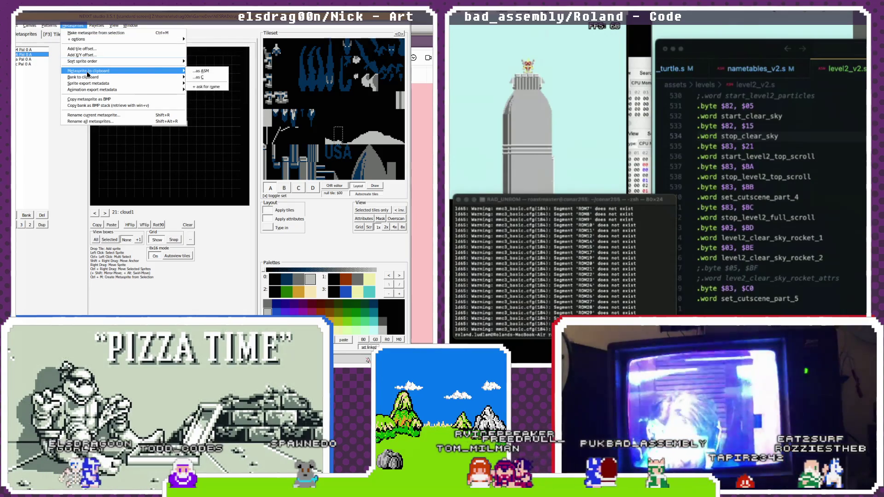
pyautogui.click(202, 71)
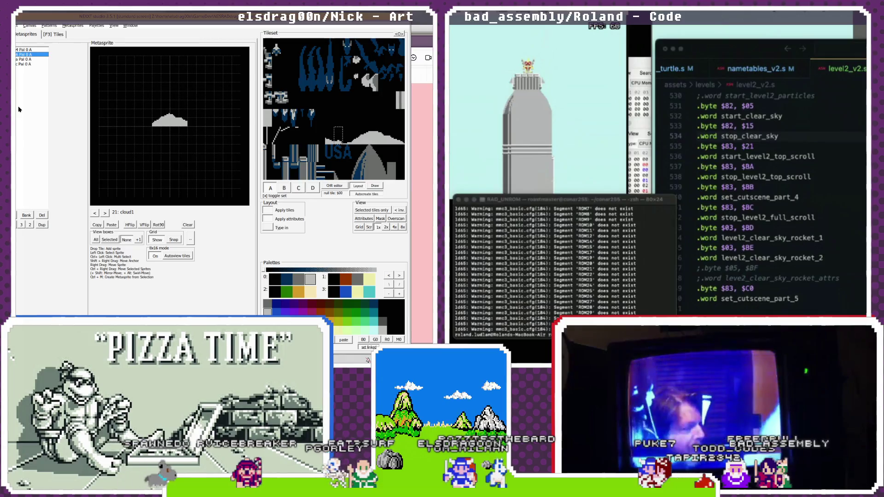
pyautogui.press('super')
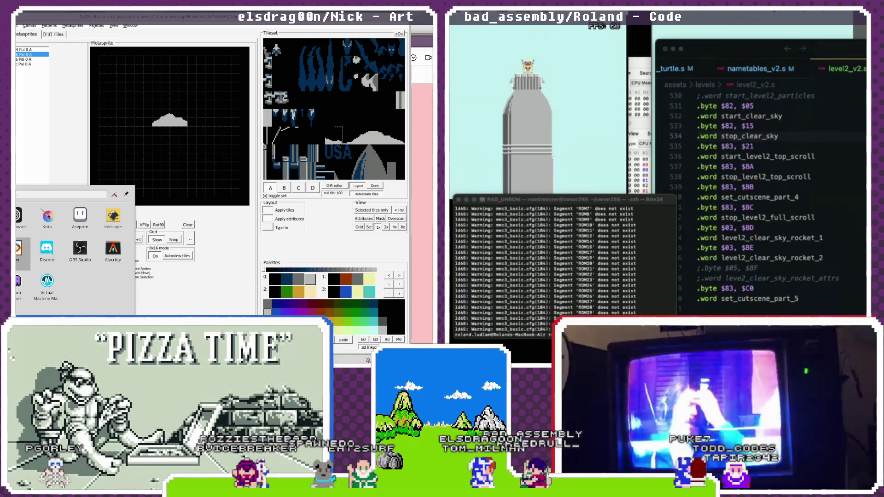
# - Launch Kate and bring up an enlarged open-file dialog
pyautogui.press('Escape')
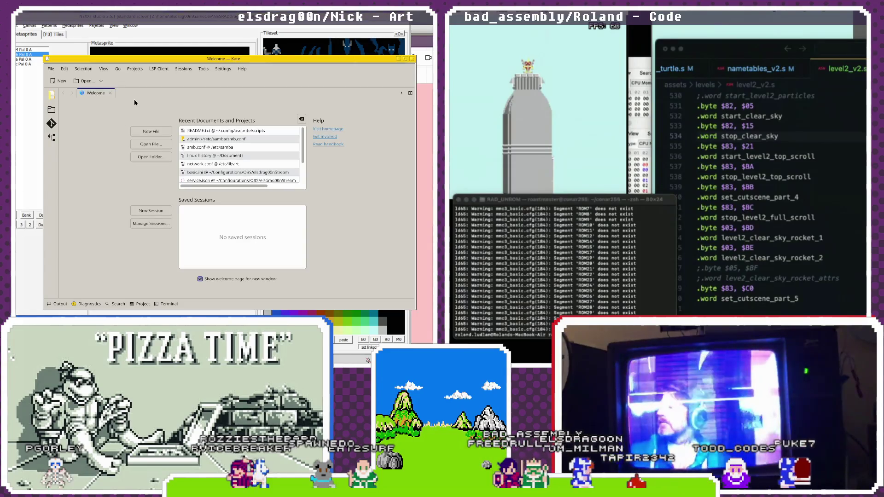
pyautogui.click(50, 70)
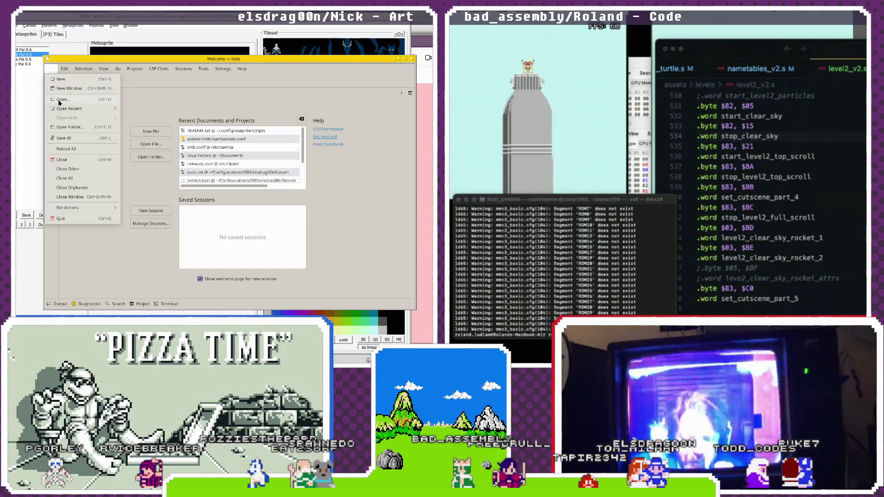
pyautogui.click(59, 99)
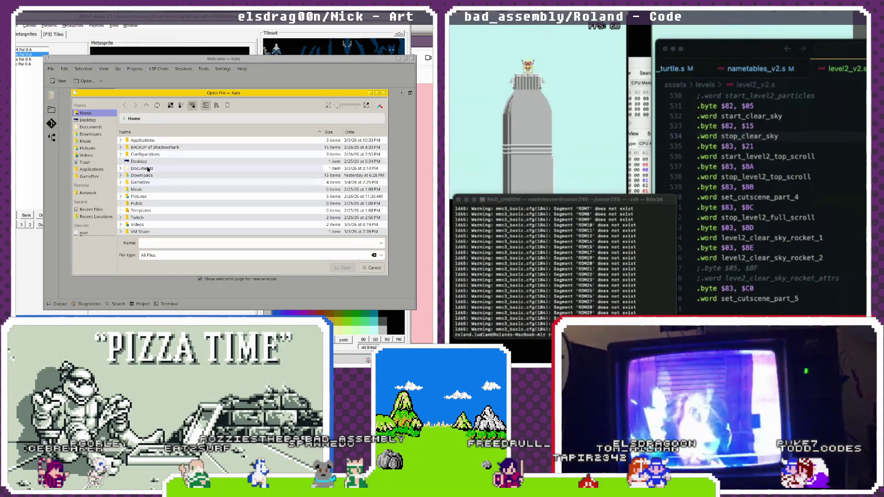
pyautogui.moveTo(196, 277); pyautogui.dragTo(200, 313)
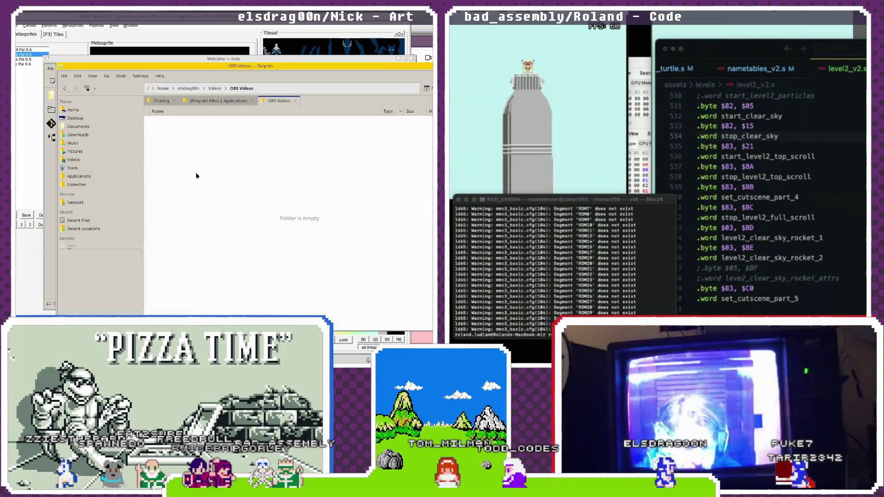
# - Show hidden files in Dolphin and open the home .config/winegui folder
pyautogui.click(164, 89)
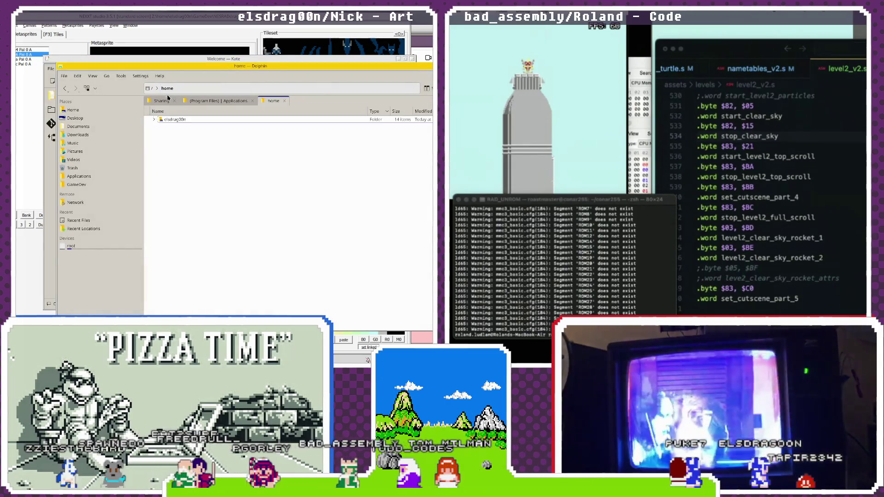
pyautogui.click(92, 76)
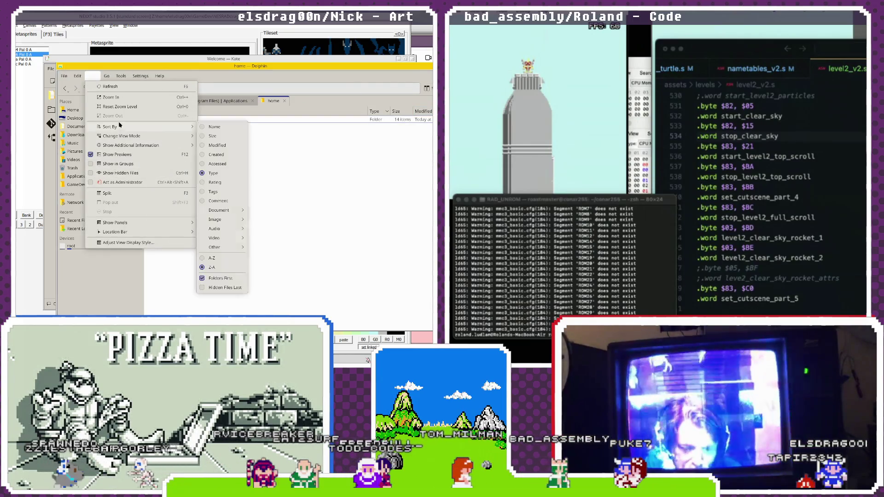
pyautogui.click(125, 172)
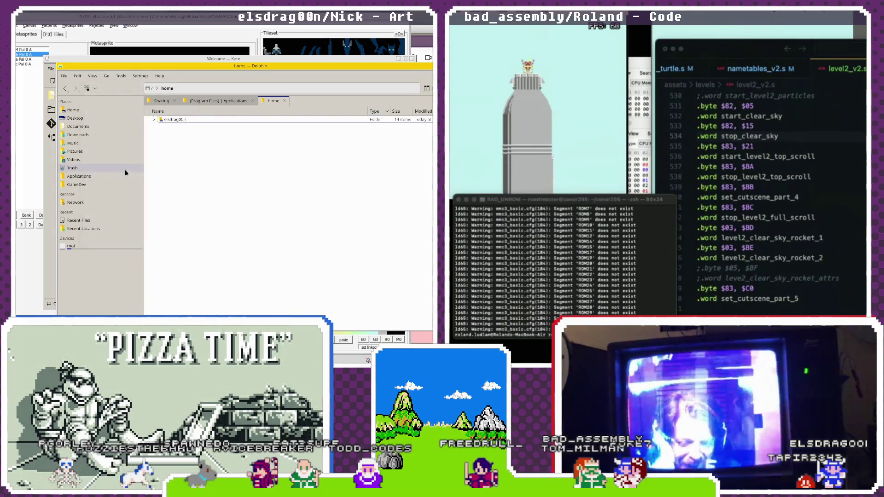
pyautogui.click(163, 103)
pyautogui.click(162, 88)
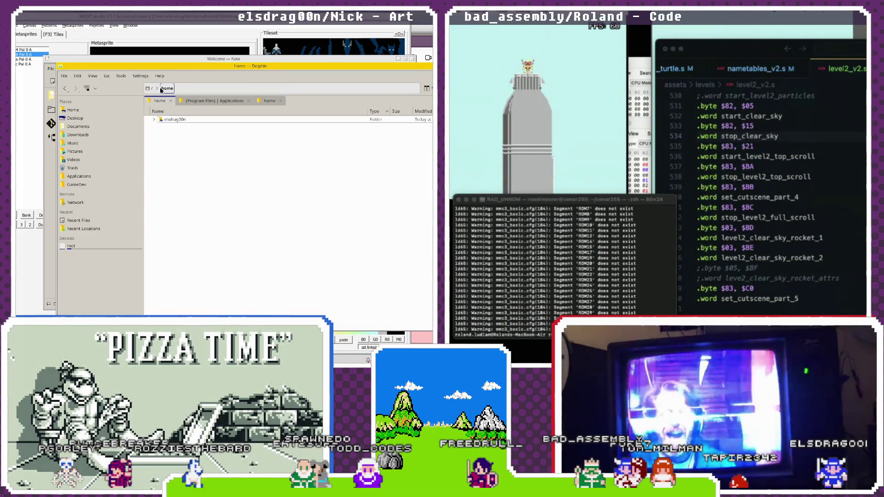
pyautogui.click(82, 111)
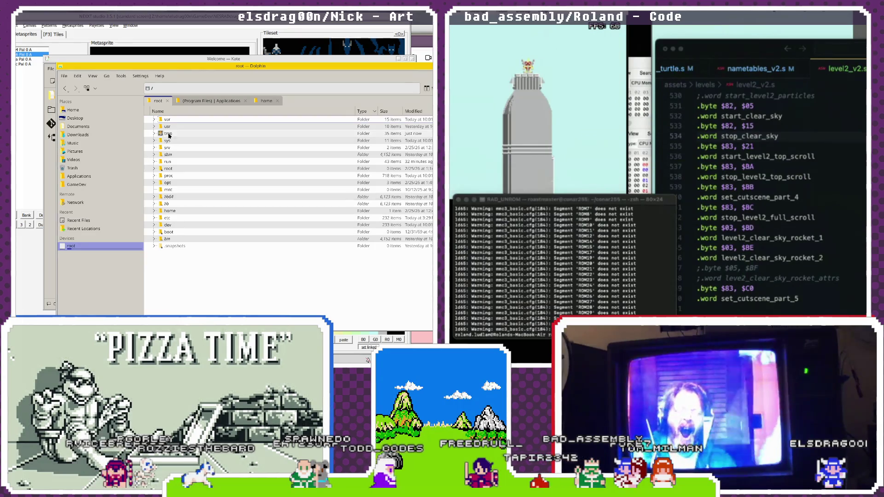
pyautogui.doubleClick(174, 211)
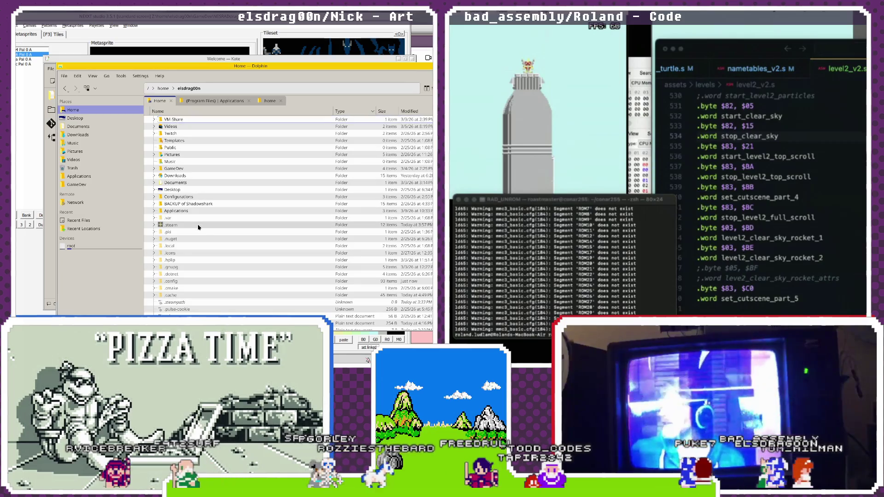
pyautogui.scroll(-2, 199, 227)
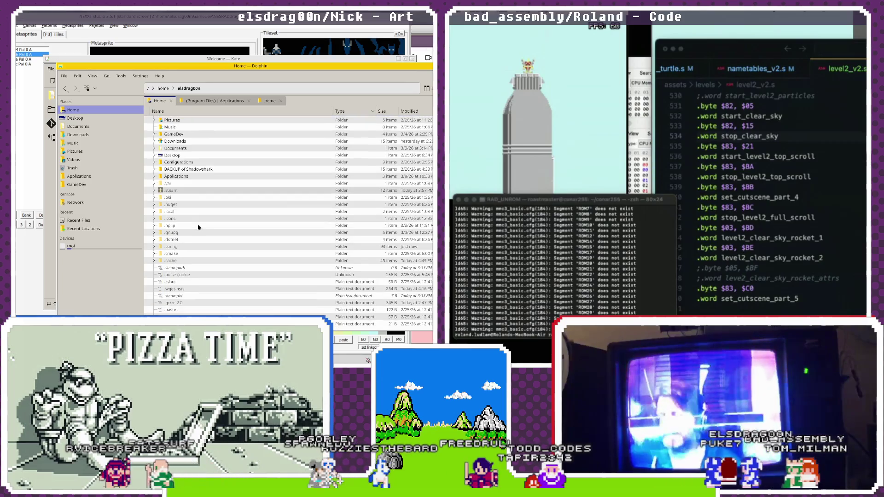
pyautogui.doubleClick(187, 248)
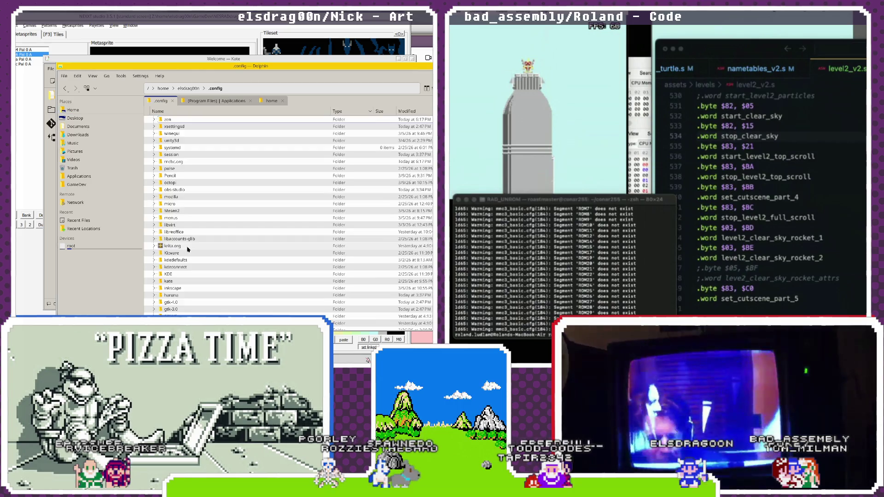
pyautogui.doubleClick(171, 133)
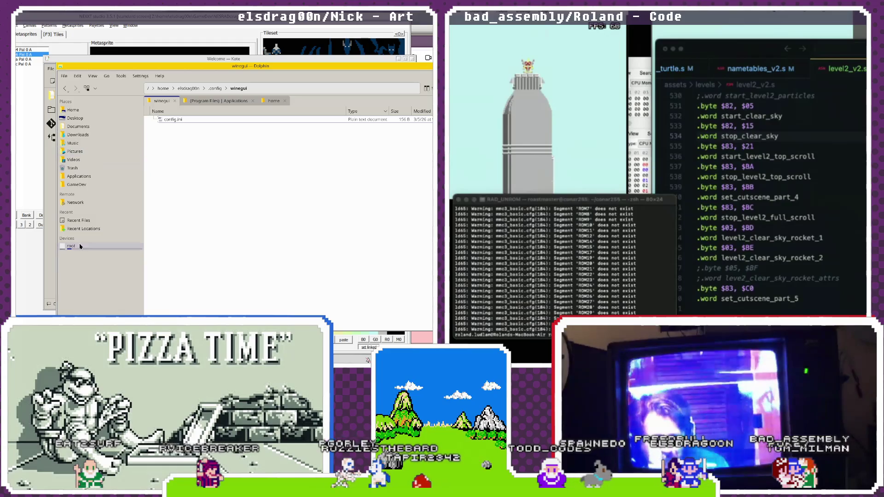
# - Close Kate's welcome window and launch WineGUI's Wine Manager from the launcher
pyautogui.click(120, 59)
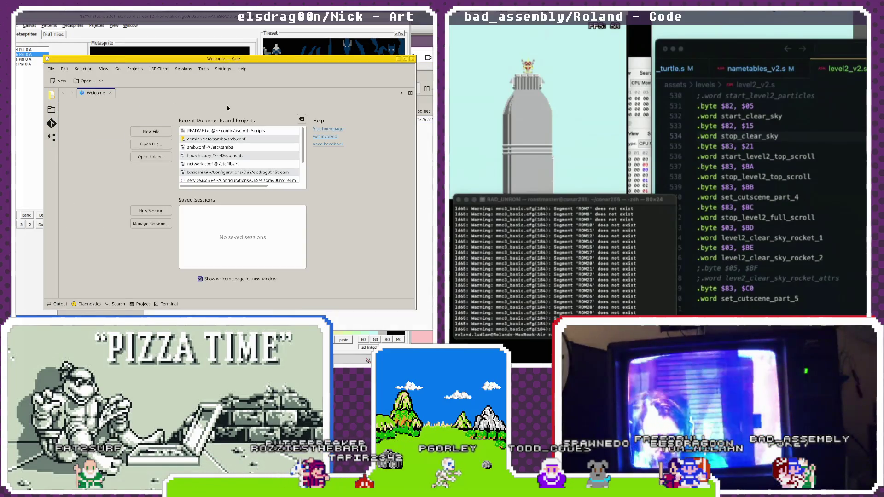
pyautogui.click(414, 59)
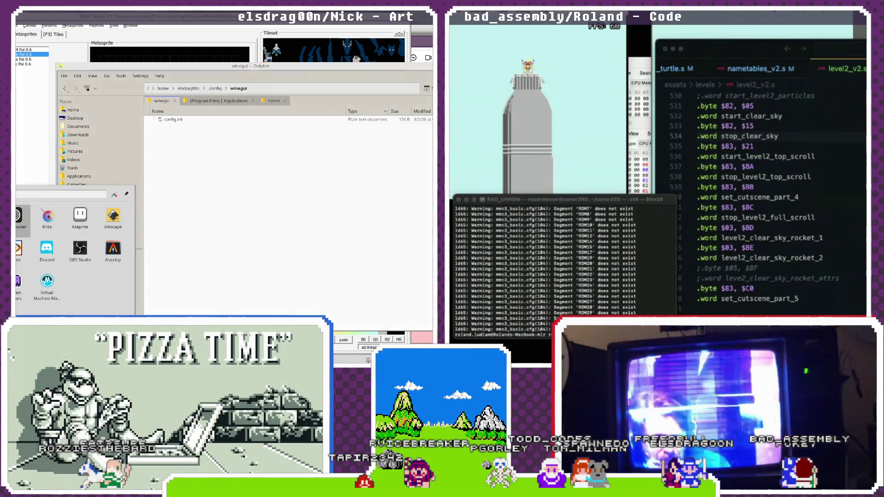
pyautogui.press('super')
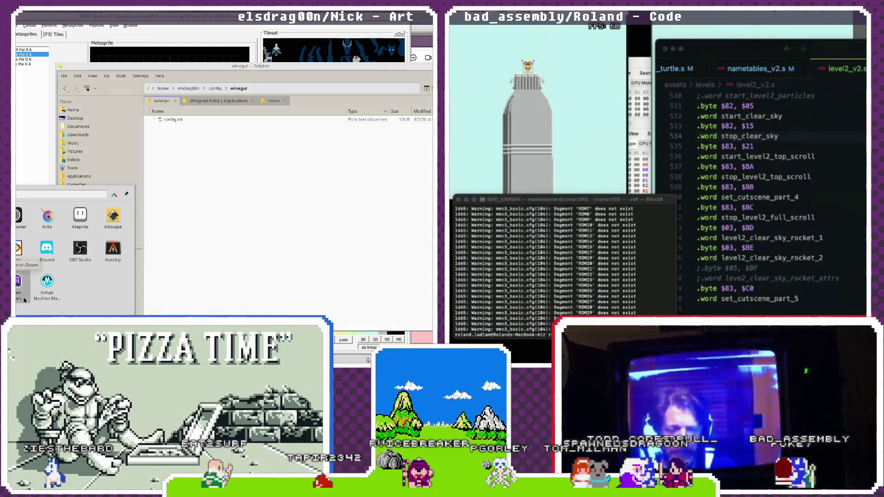
pyautogui.press('Down')
pyautogui.press('Down')
pyautogui.press('Down')
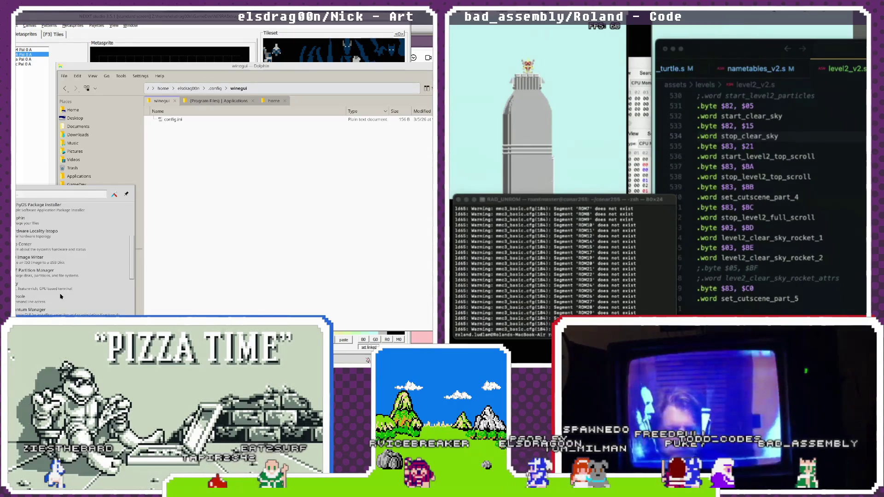
pyautogui.press('Down')
pyautogui.press('Down')
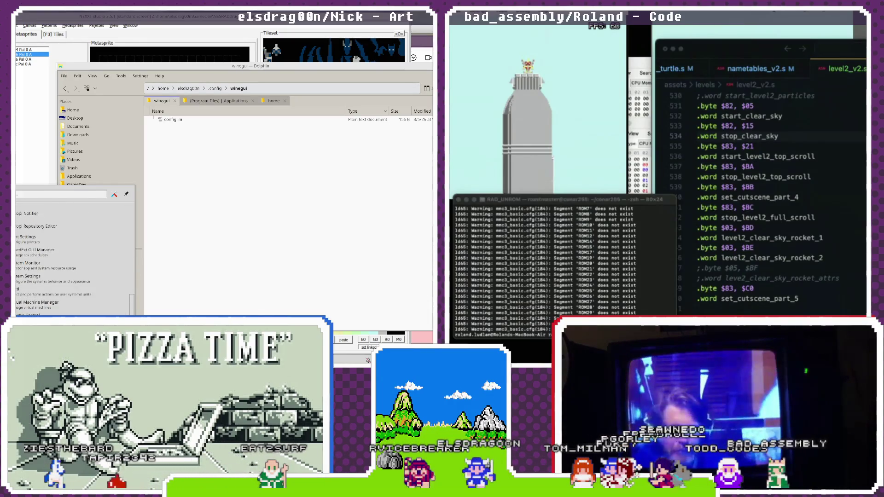
pyautogui.press('Return')
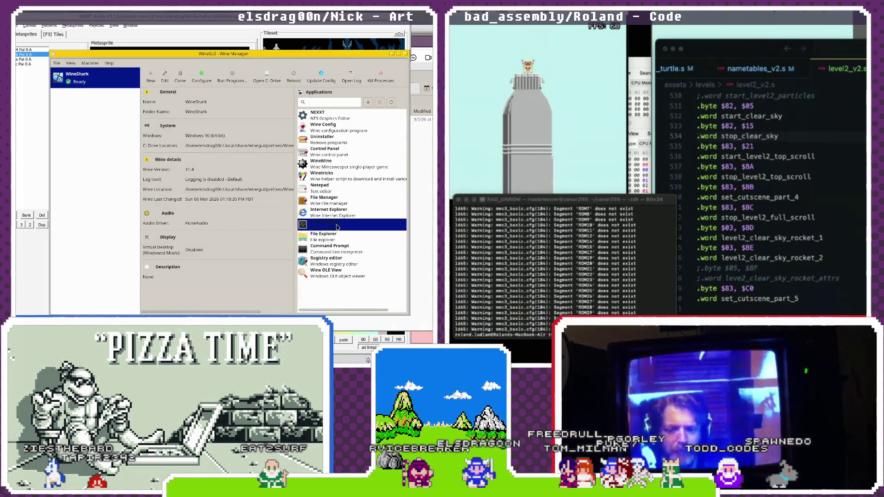
# - Launch Wine's File Manager, widen its folder tree, and show the selected drive
pyautogui.doubleClick(335, 198)
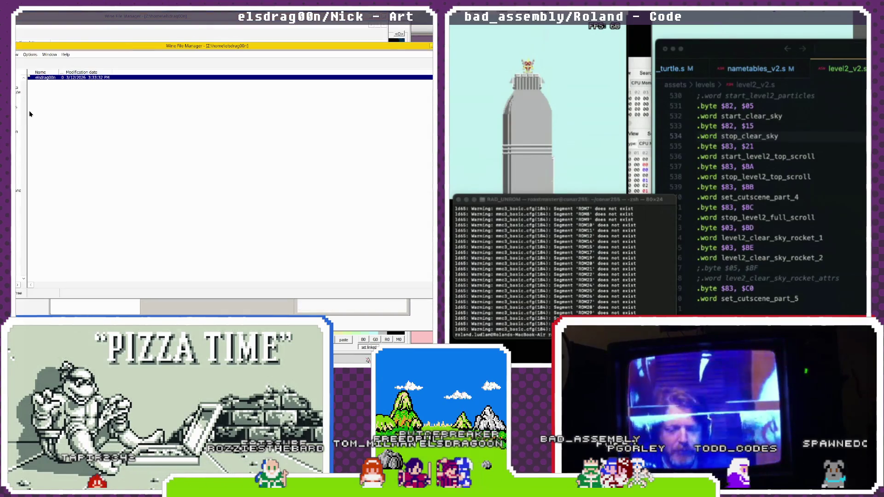
pyautogui.moveTo(27, 114); pyautogui.dragTo(65, 115)
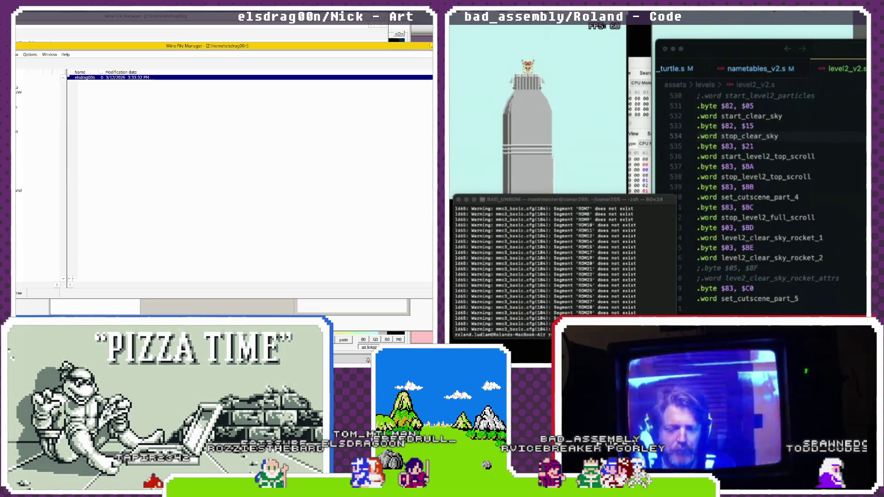
pyautogui.click(37, 97)
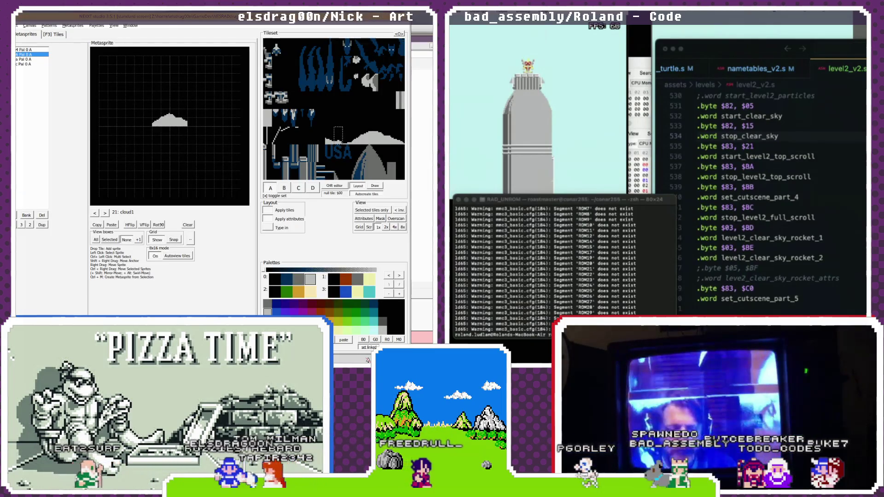
# - Start and cancel saving the metasprite bank, then go to the GameDev folder
pyautogui.click(19, 25)
pyautogui.moveTo(41, 89)
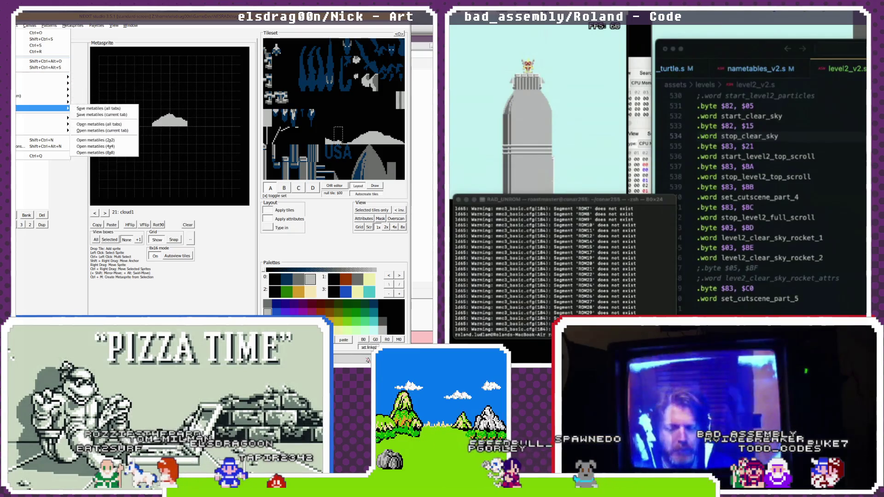
pyautogui.moveTo(42, 108)
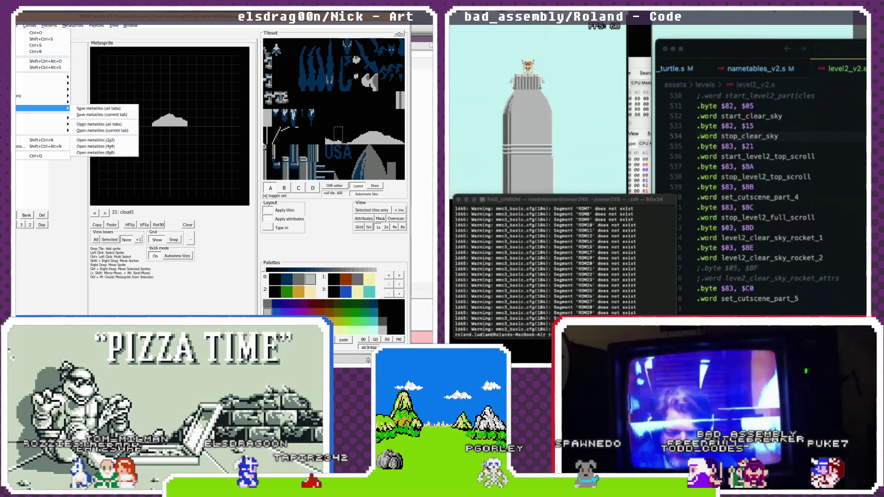
pyautogui.moveTo(34, 125)
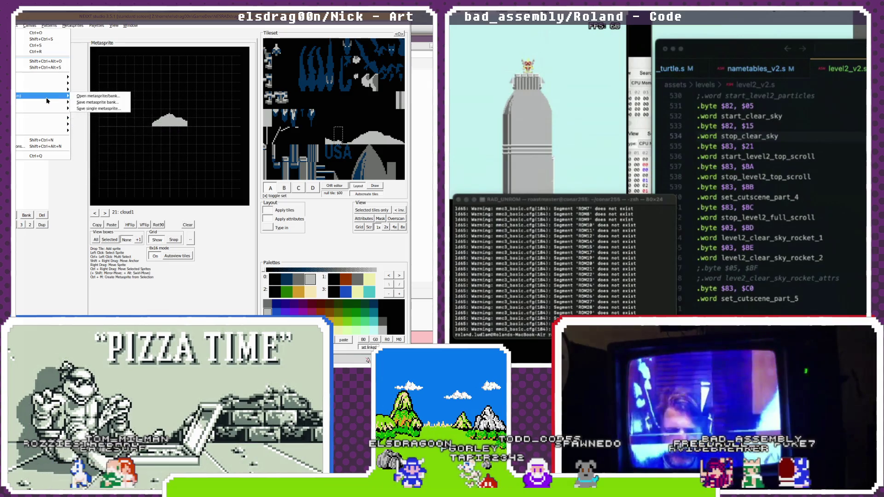
pyautogui.click(120, 103)
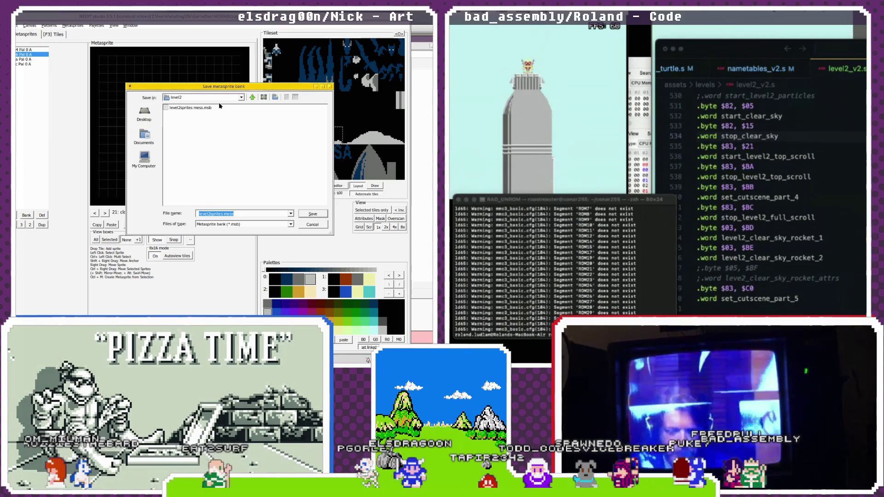
pyautogui.click(323, 226)
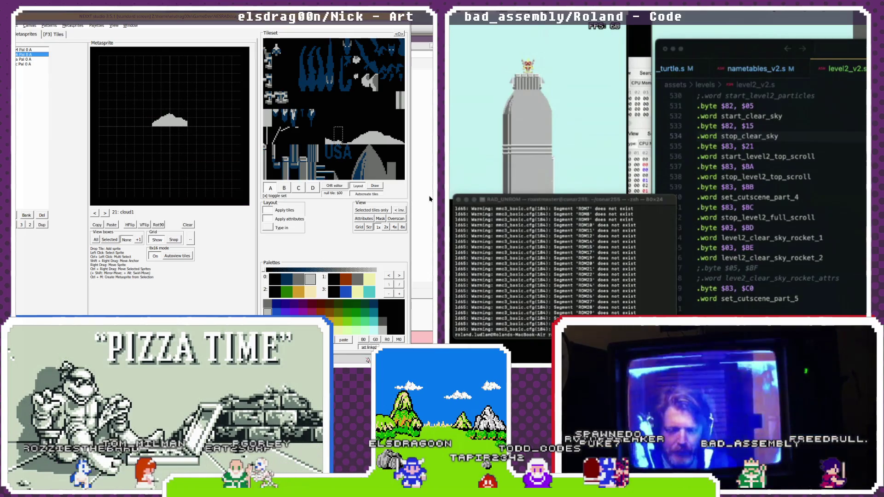
pyautogui.click(368, 361)
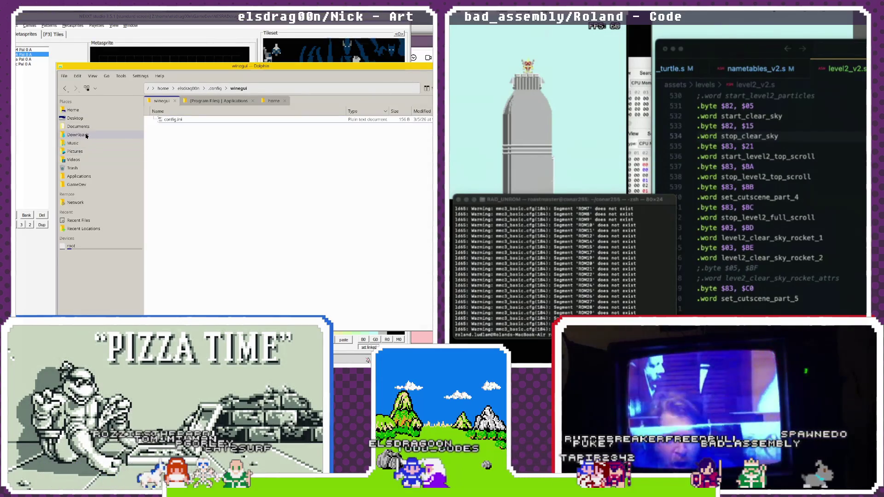
pyautogui.click(76, 185)
# - Open the NESRADdragon > level2 folder in Dolphin and sort its files by type in reverse
pyautogui.doubleClick(184, 134)
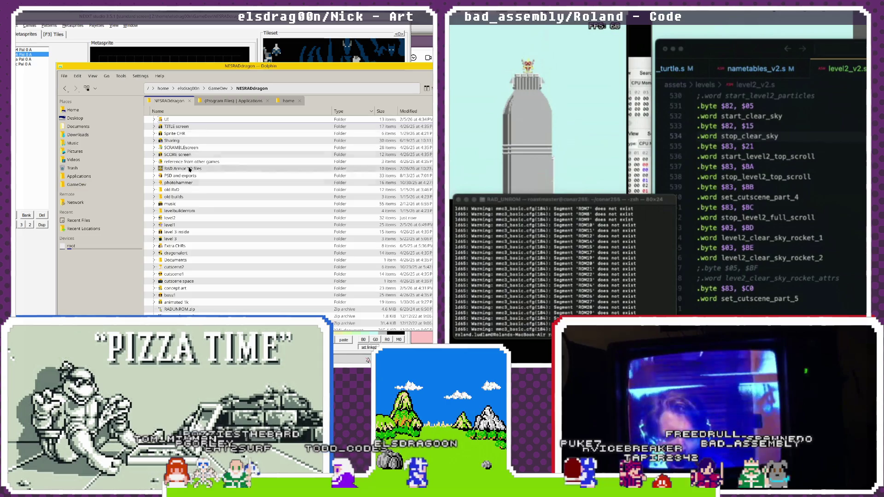
pyautogui.doubleClick(171, 218)
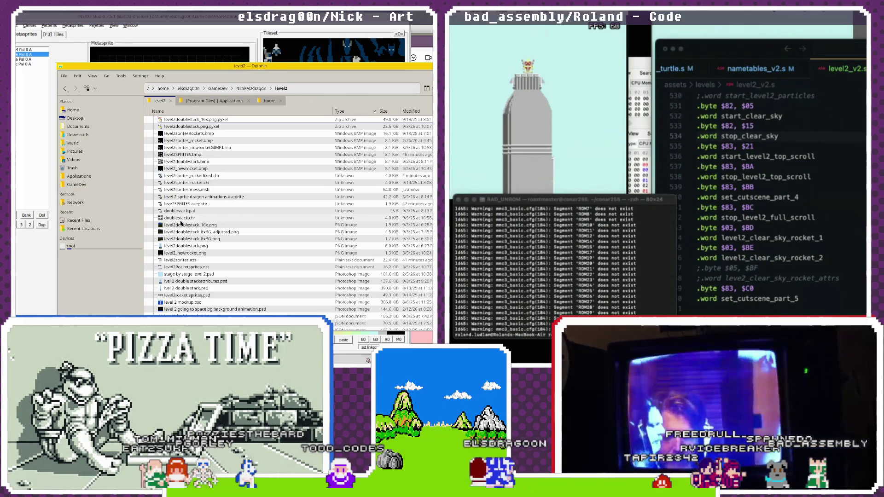
pyautogui.scroll(-1, 194, 181)
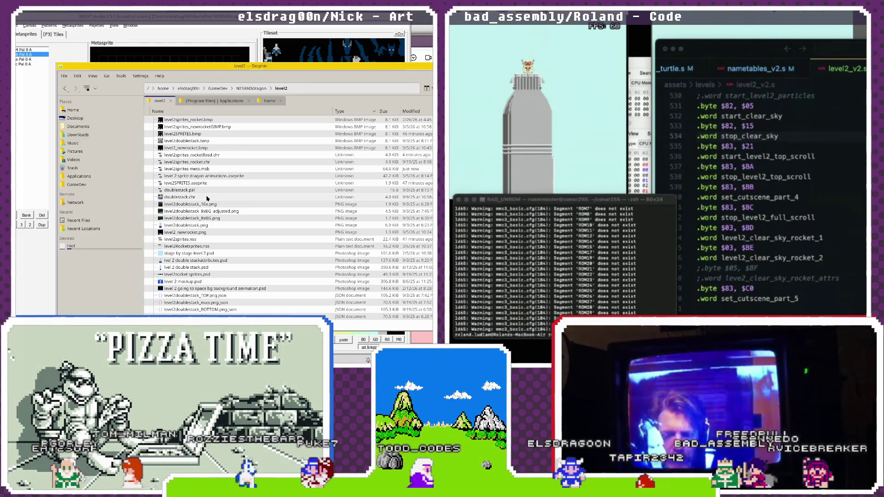
pyautogui.click(355, 111)
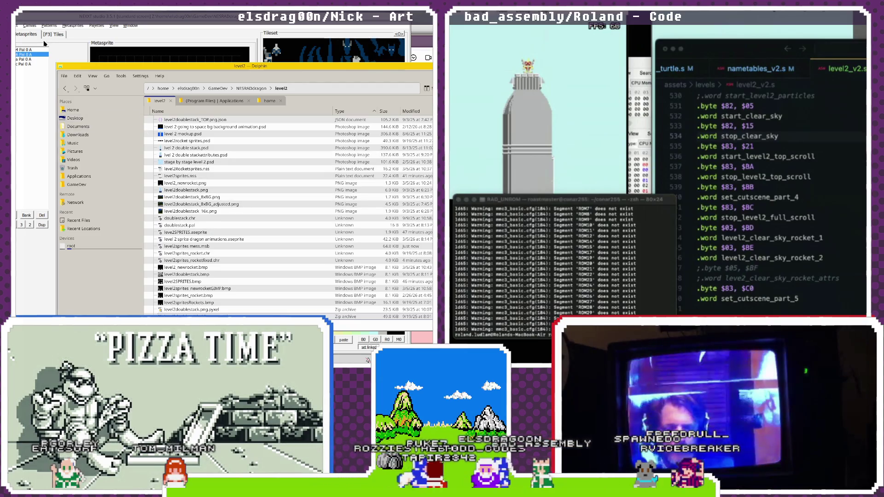
pyautogui.click(368, 361)
pyautogui.click(18, 26)
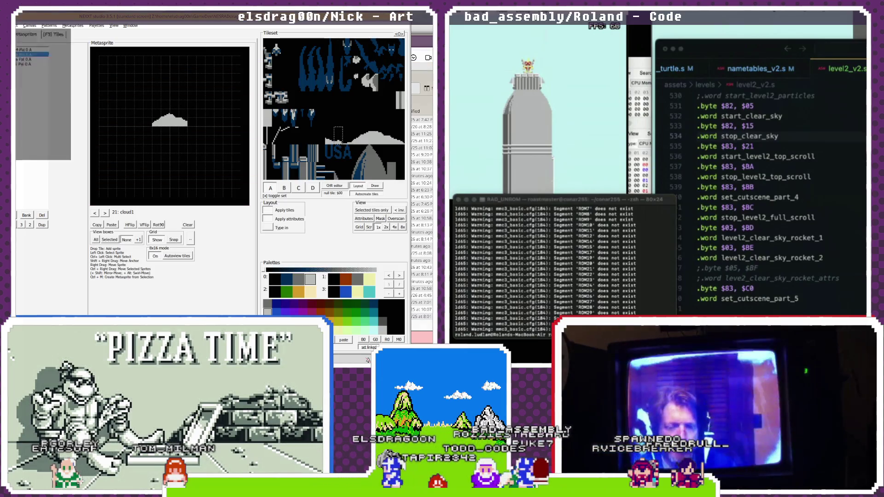
pyautogui.moveTo(41, 108)
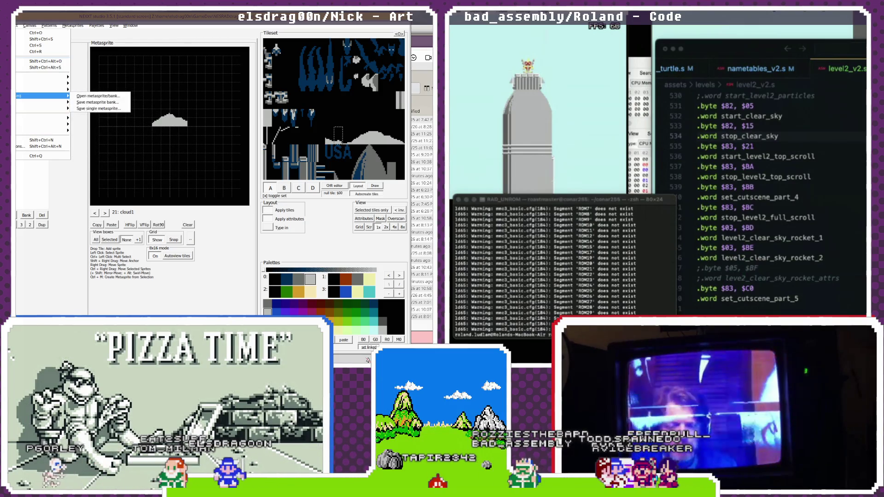
# - Open level2sprites mess.msb in Kate to inspect it, then close it and return to NEXXT
pyautogui.click(423, 67)
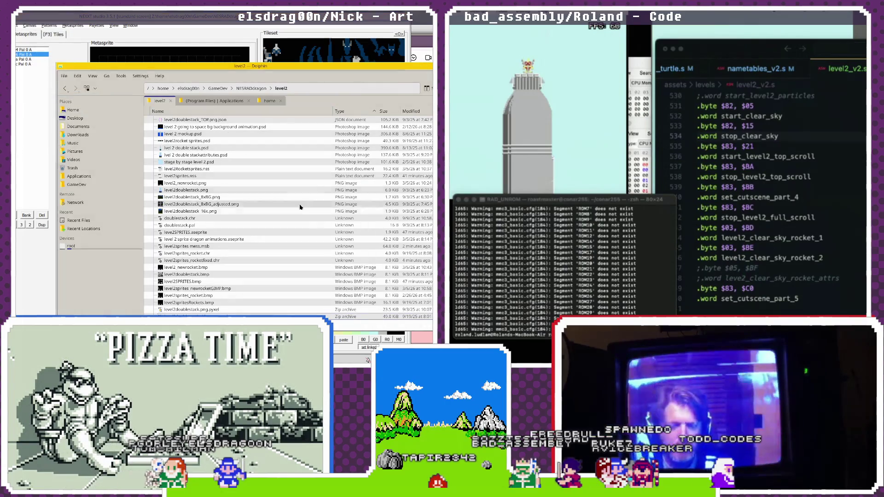
pyautogui.click(207, 249)
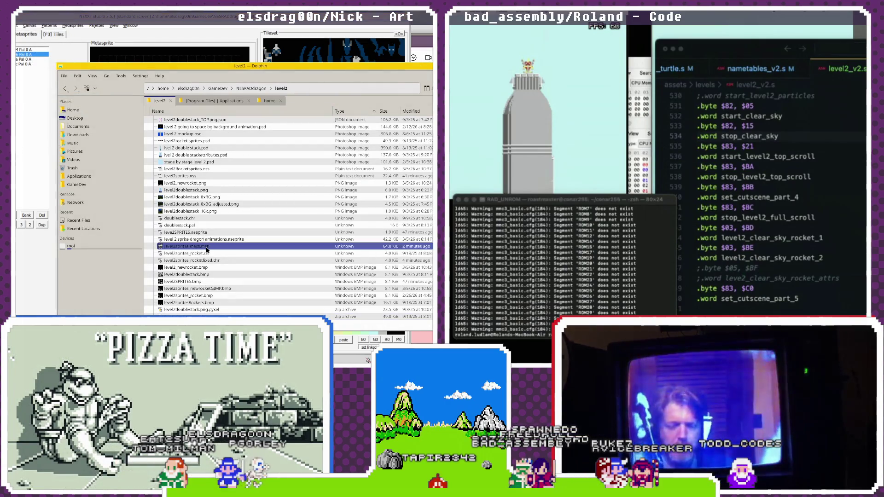
pyautogui.doubleClick(207, 248)
pyautogui.doubleClick(98, 142)
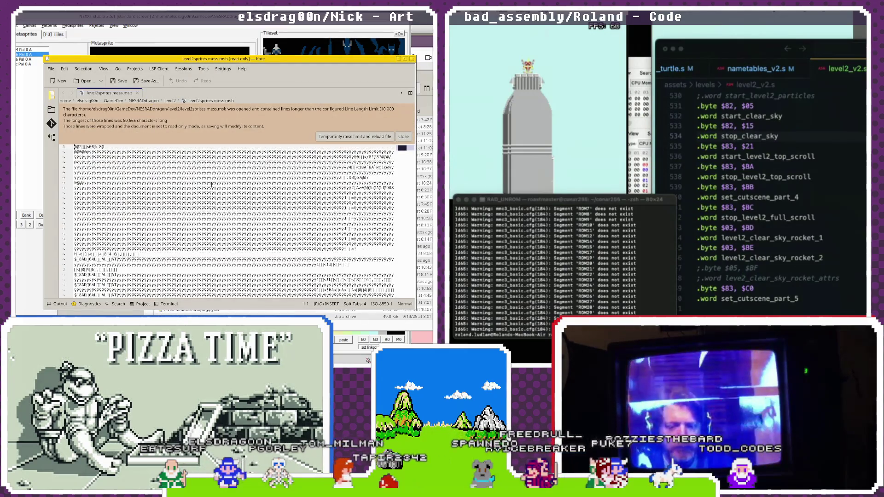
pyautogui.click(413, 59)
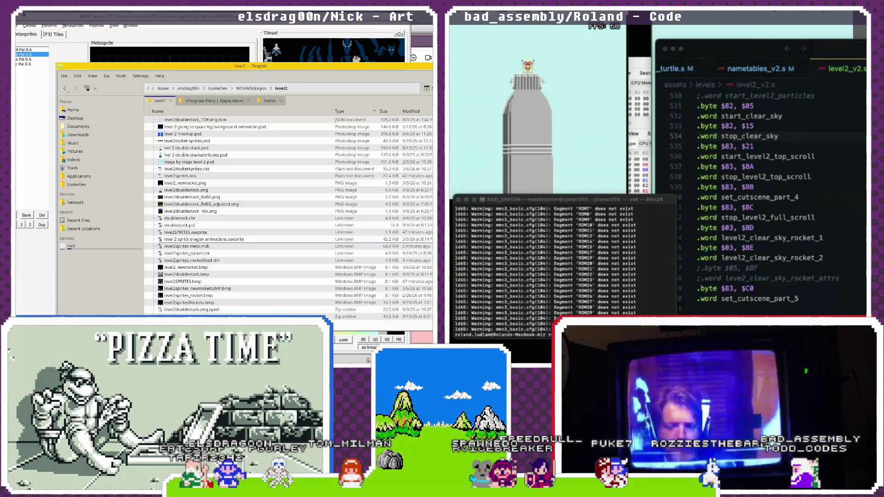
pyautogui.click(18, 25)
pyautogui.moveTo(41, 95)
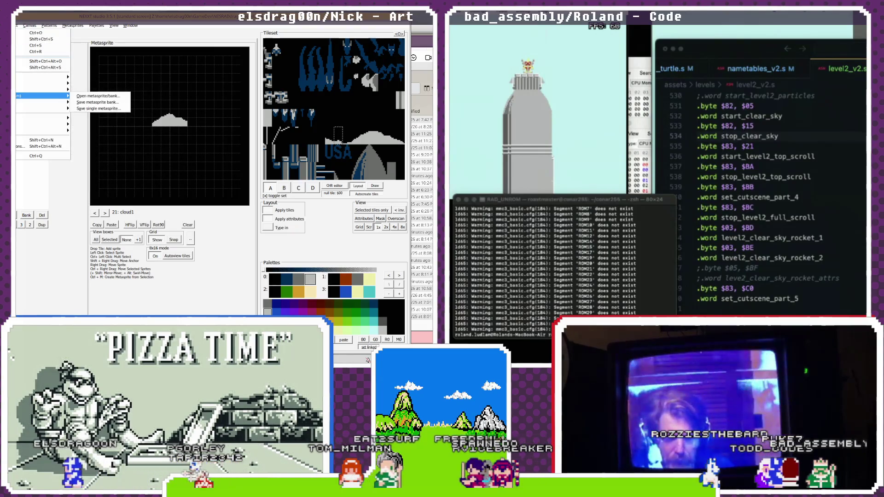
# - Copy NEXXT's level2sprites metasprite bank to the clipboard as text with Bank to clipboard
pyautogui.click(211, 280)
pyautogui.click(73, 25)
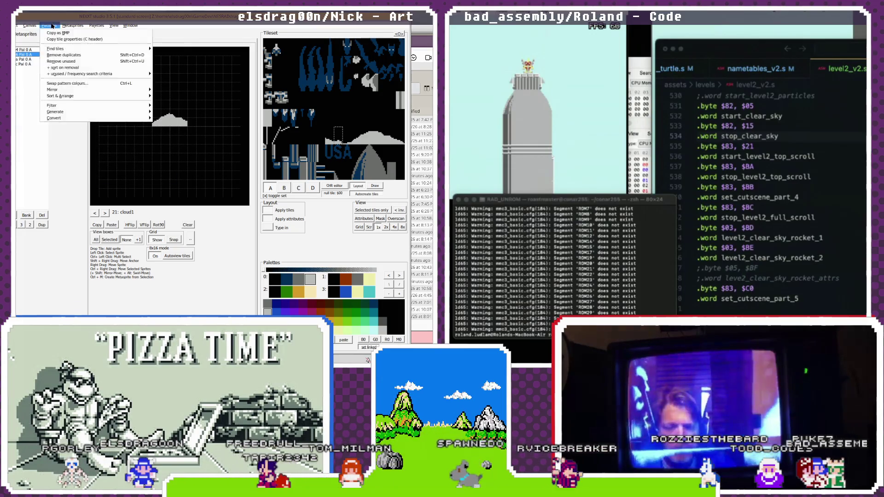
pyautogui.moveTo(89, 71)
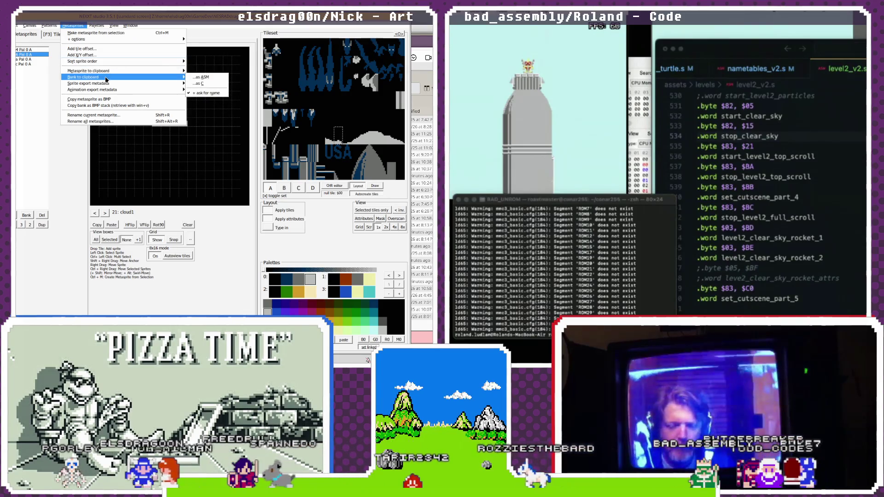
pyautogui.click(202, 78)
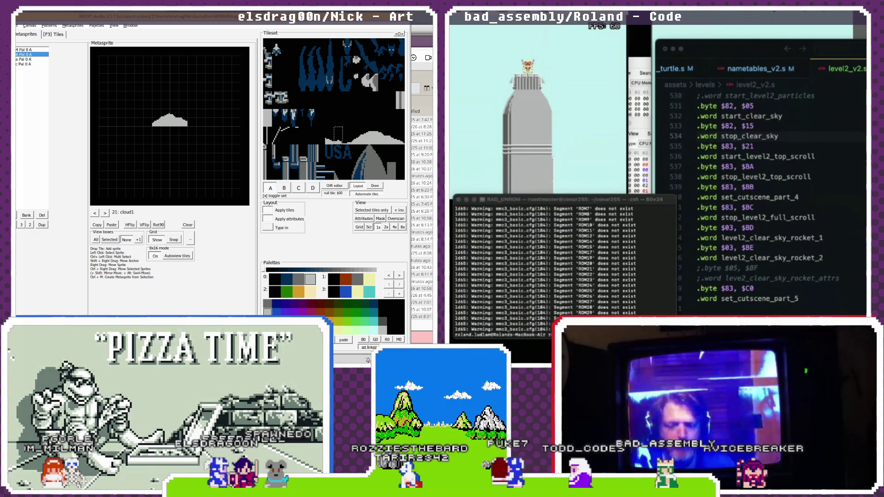
# - Switch to the Wine application launcher and launch Notepad
pyautogui.hotkey('alt', 'Tab')
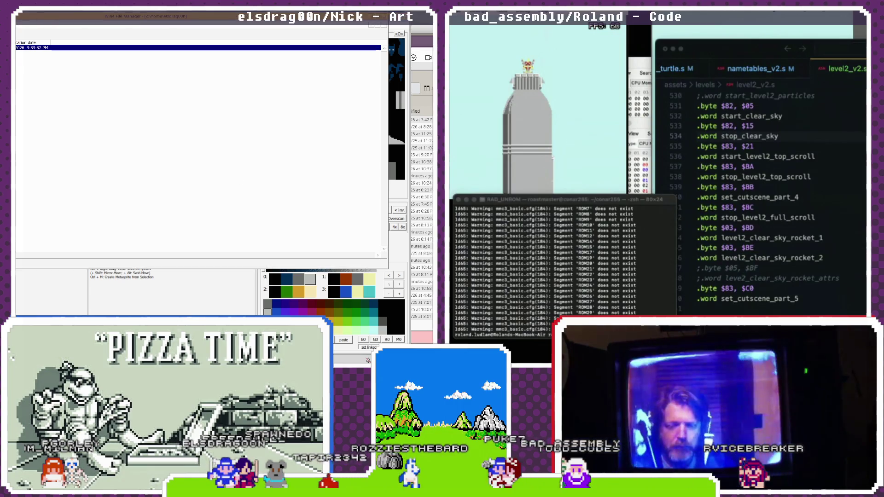
pyautogui.hotkey('alt', 'Tab')
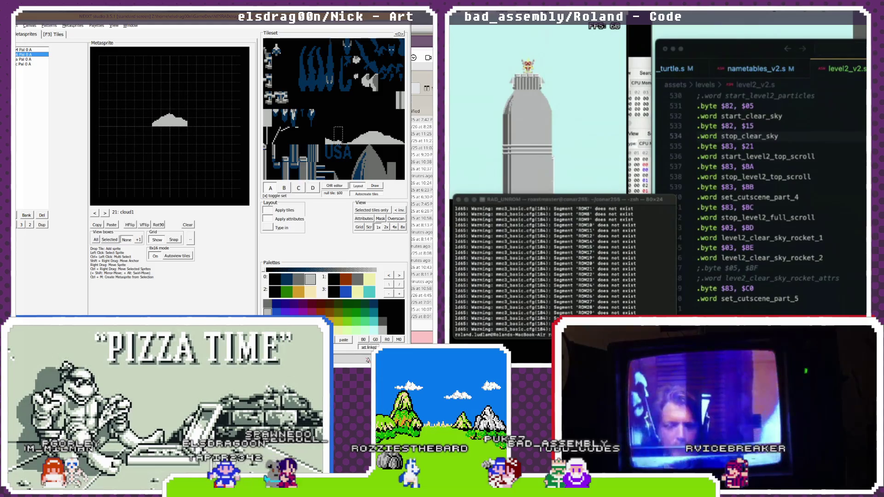
pyautogui.hotkey('alt', 'Tab')
pyautogui.doubleClick(320, 188)
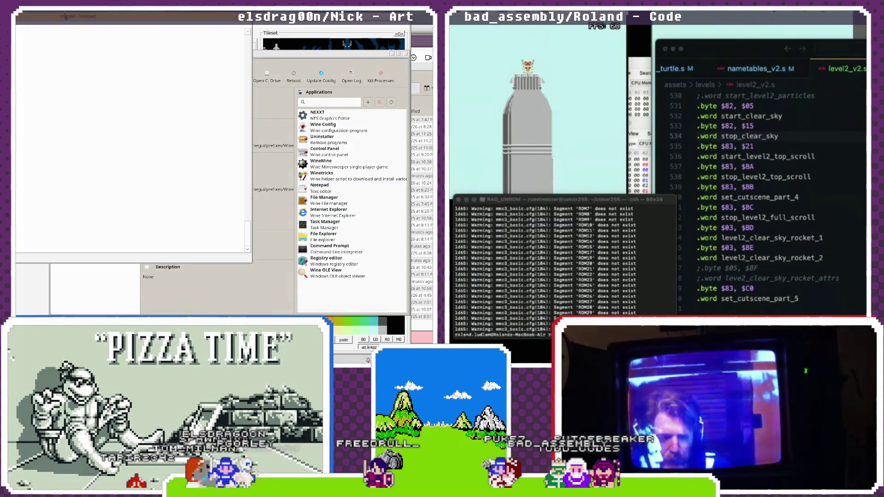
# - Paste the metasprite bank into Notepad and save it as metasprite export level2.txt in NESRADdragon/level2
pyautogui.hotkey('ctrl', 'v')
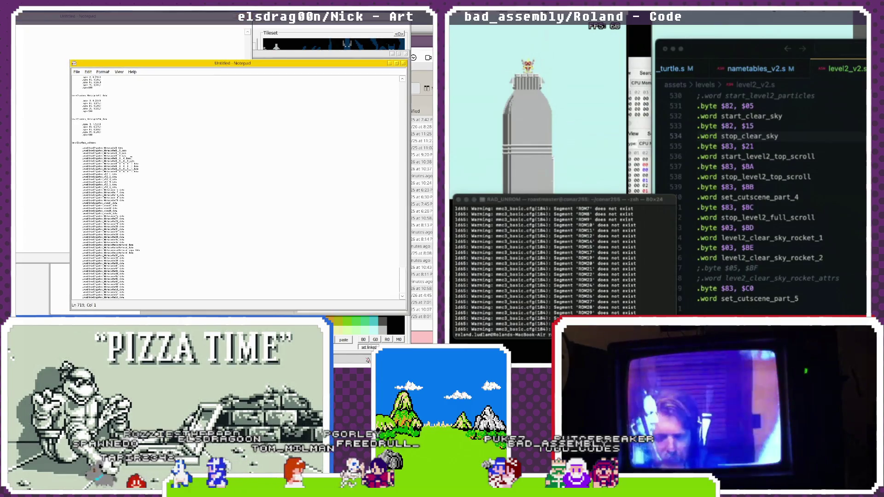
pyautogui.scroll(10, 115, 184)
pyautogui.click(77, 71)
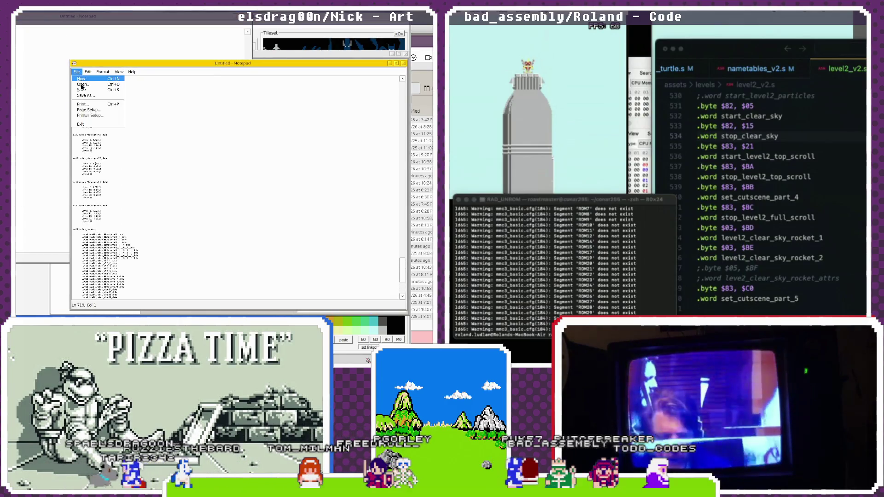
pyautogui.click(85, 95)
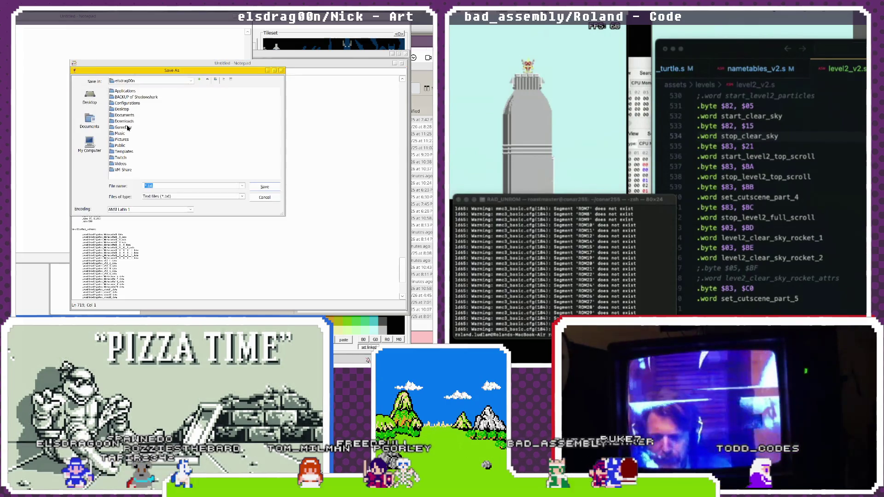
pyautogui.doubleClick(138, 103)
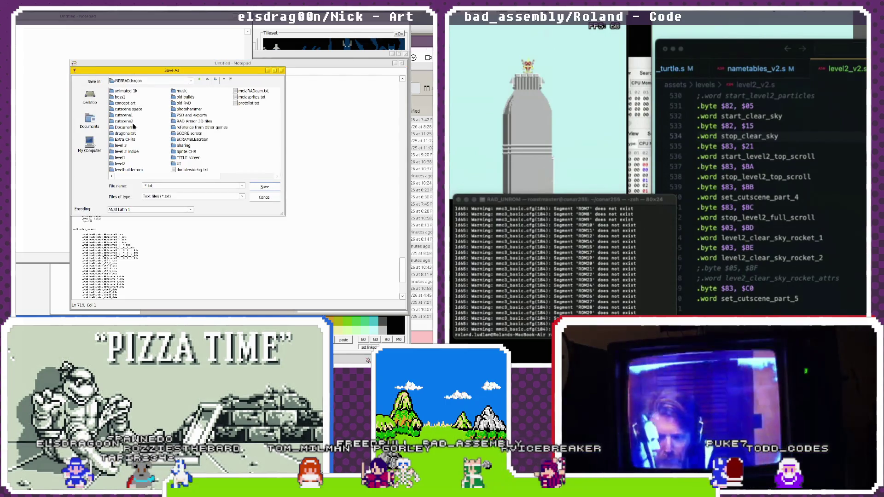
pyautogui.doubleClick(124, 164)
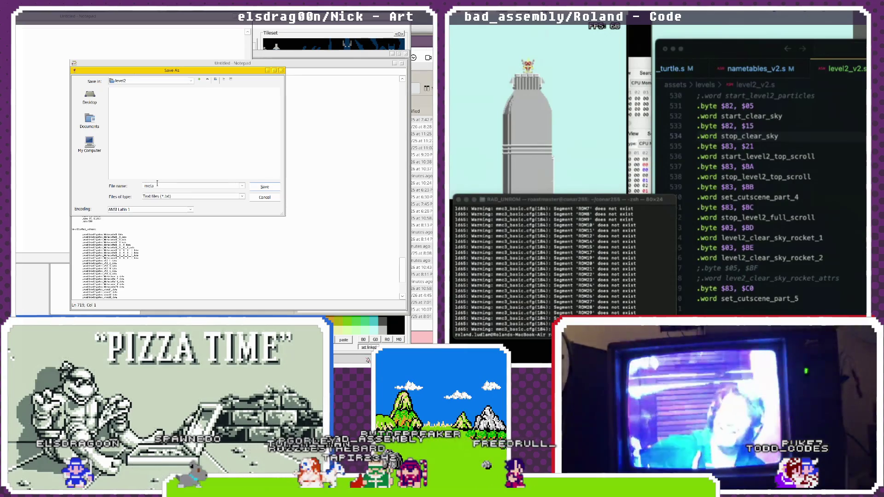
pyautogui.write('sprite export level2')
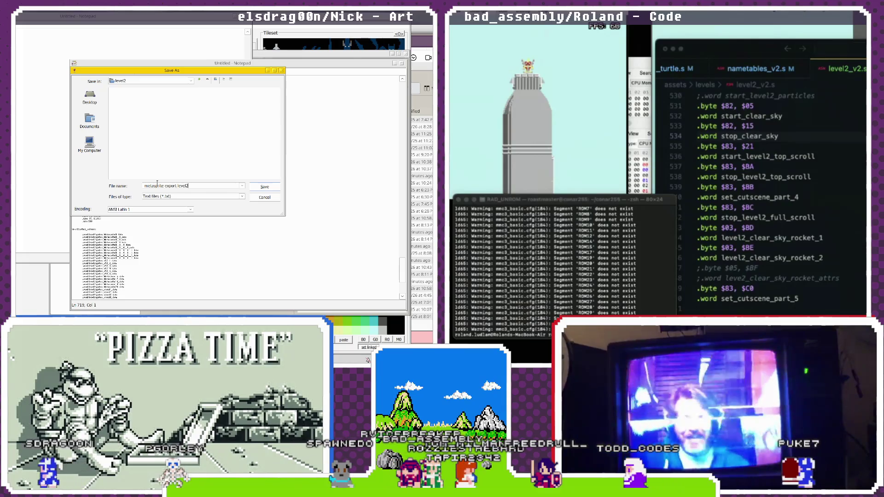
pyautogui.press('Return')
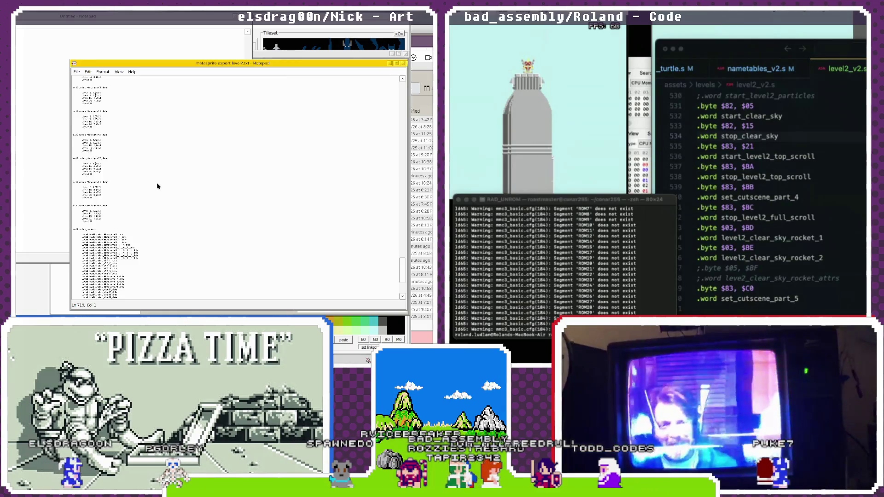
pyautogui.click(405, 65)
pyautogui.click(361, 218)
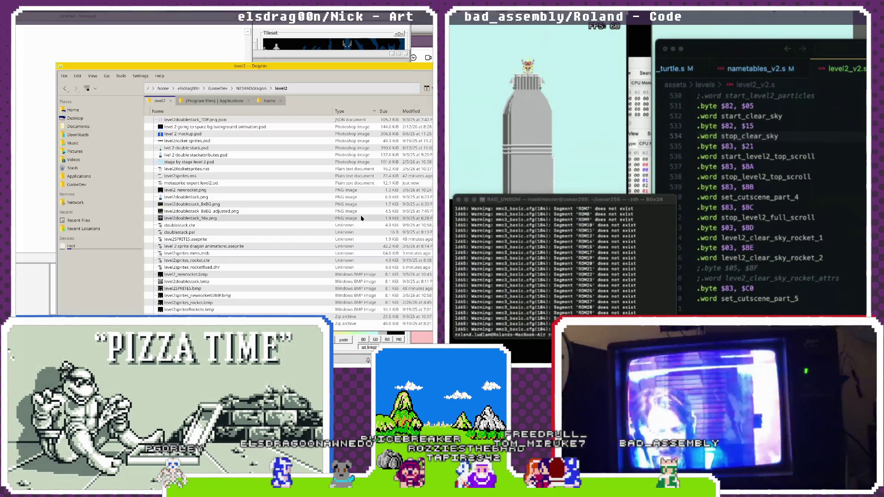
# - Launch Kate and open GameDev/NESRADdragon/level2/metasprite export level2.txt
pyautogui.doubleClick(147, 258)
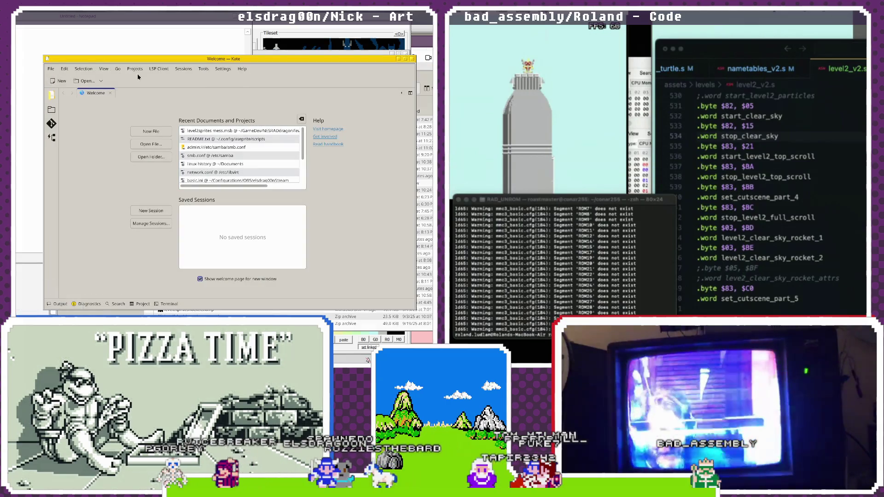
pyautogui.click(153, 146)
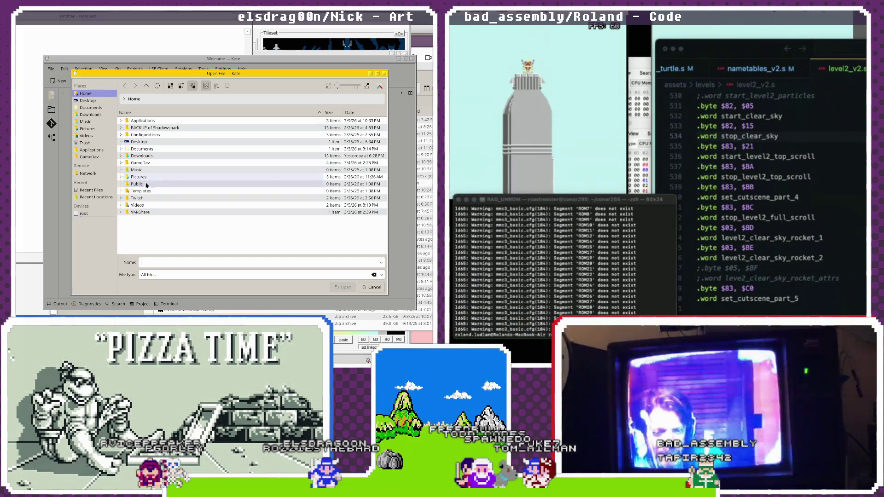
pyautogui.doubleClick(150, 162)
pyautogui.doubleClick(138, 136)
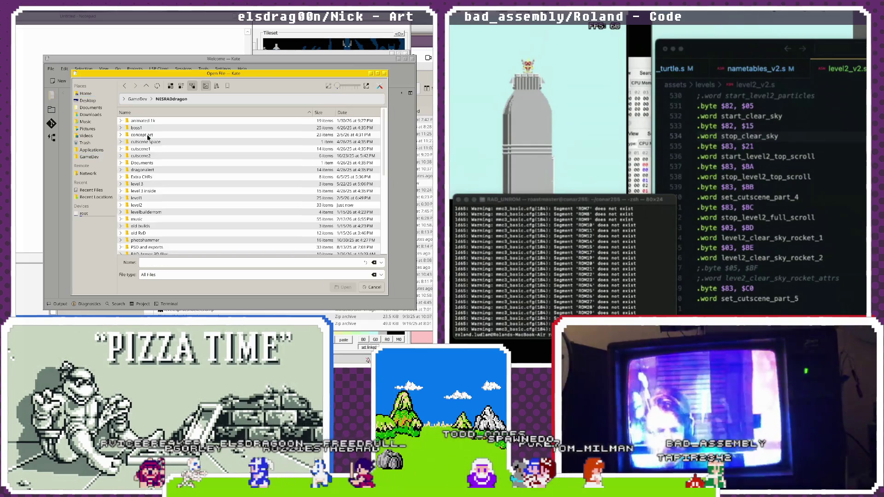
pyautogui.doubleClick(138, 205)
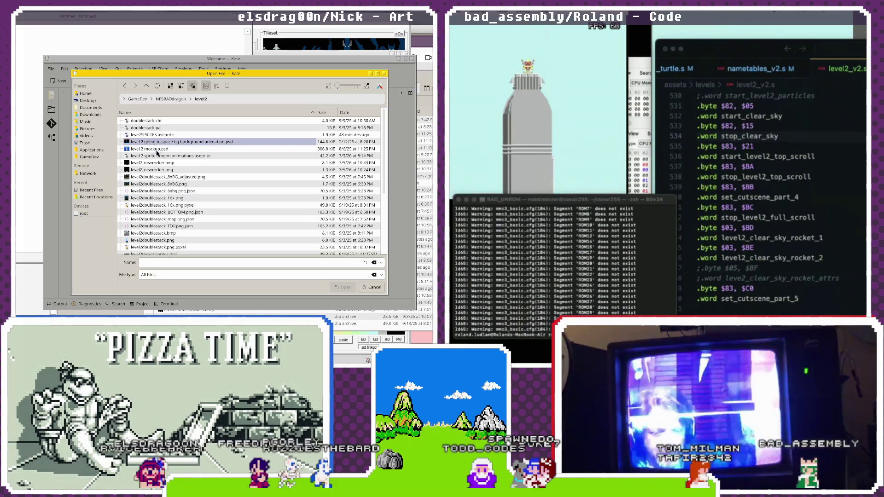
pyautogui.scroll(-5, 239, 159)
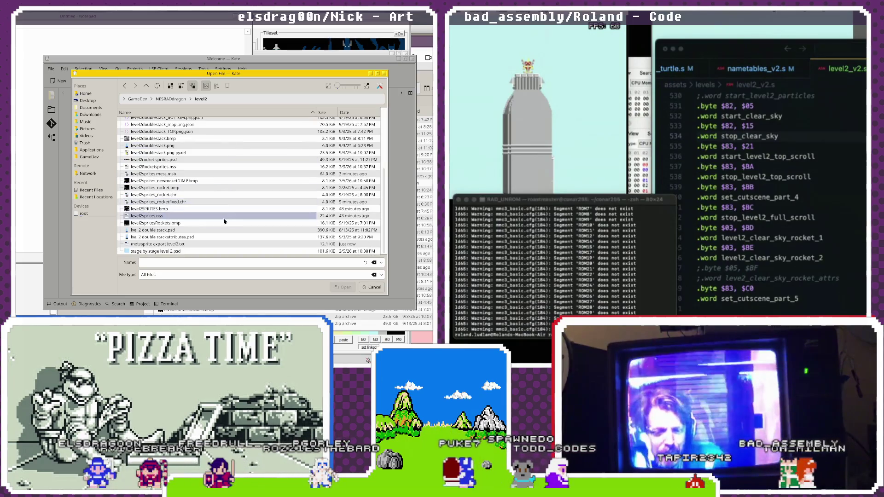
pyautogui.doubleClick(178, 244)
# - Maximize Kate and select the level2sprites_cloud1–cloud4 metasprite data blocks
pyautogui.scroll(-7, 232, 272)
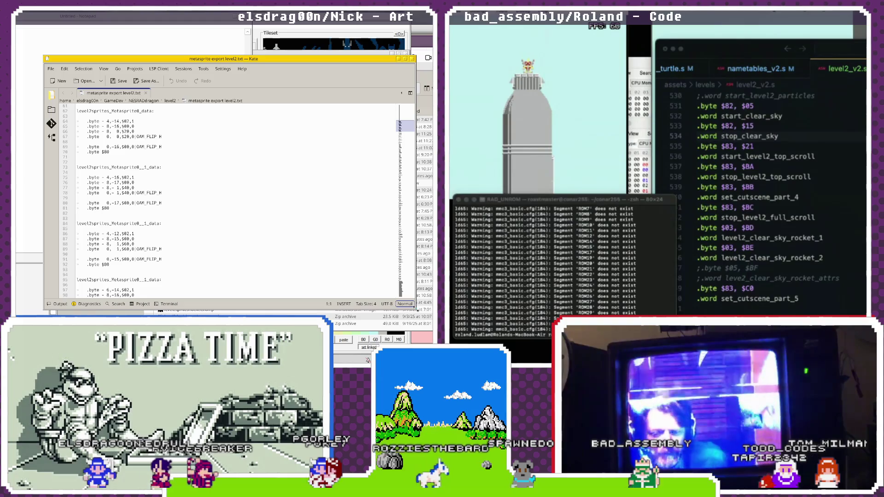
pyautogui.press('super+Page_Up')
pyautogui.scroll(-15, 225, 300)
pyautogui.scroll(18, 225, 300)
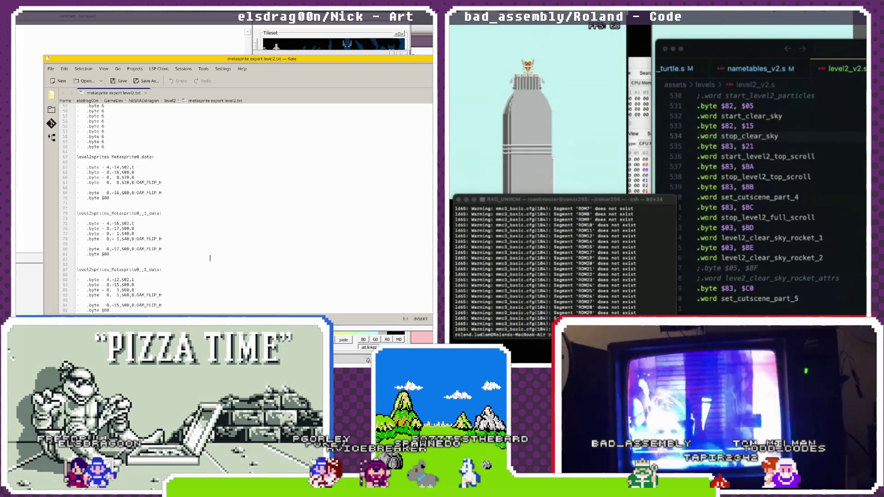
pyautogui.scroll(7, 210, 258)
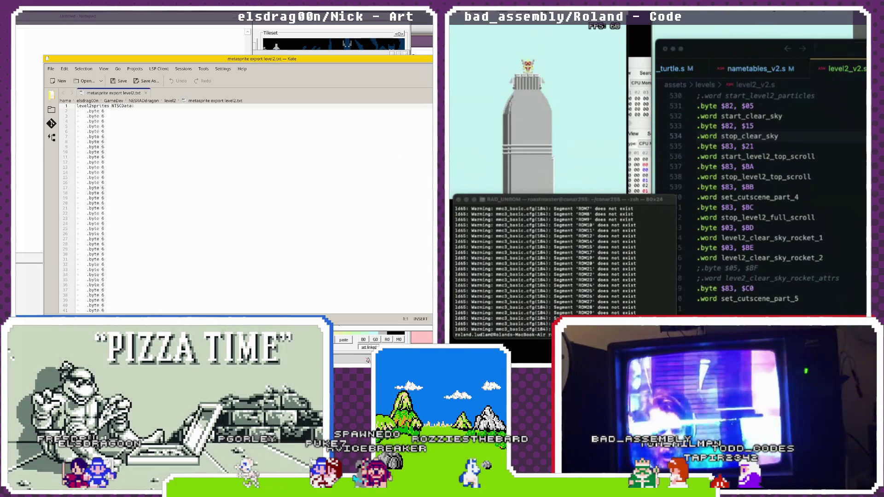
pyautogui.scroll(-20, 145, 265)
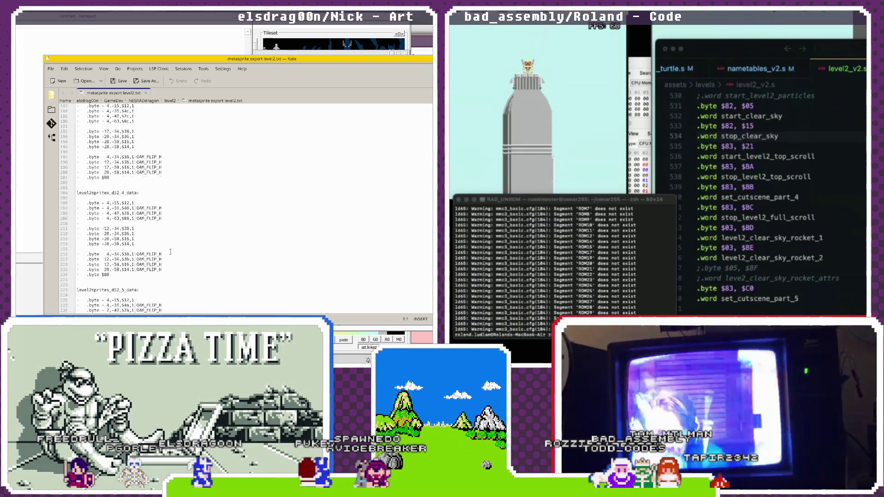
pyautogui.scroll(-20, 168, 256)
pyautogui.scroll(-15, 165, 258)
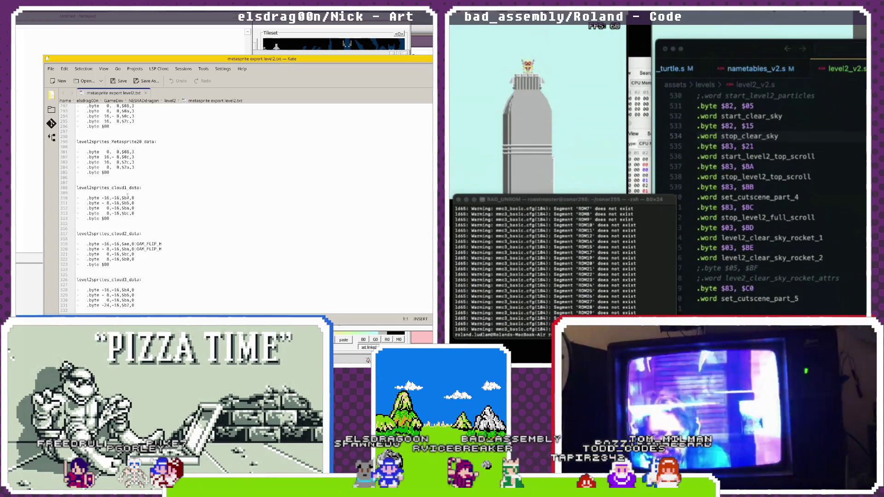
pyautogui.scroll(-9, 133, 272)
pyautogui.moveTo(137, 272)
pyautogui.mouseDown()
pyautogui.moveTo(67, 126)
pyautogui.moveTo(74, 103)
pyautogui.moveTo(72, 142)
pyautogui.mouseUp()
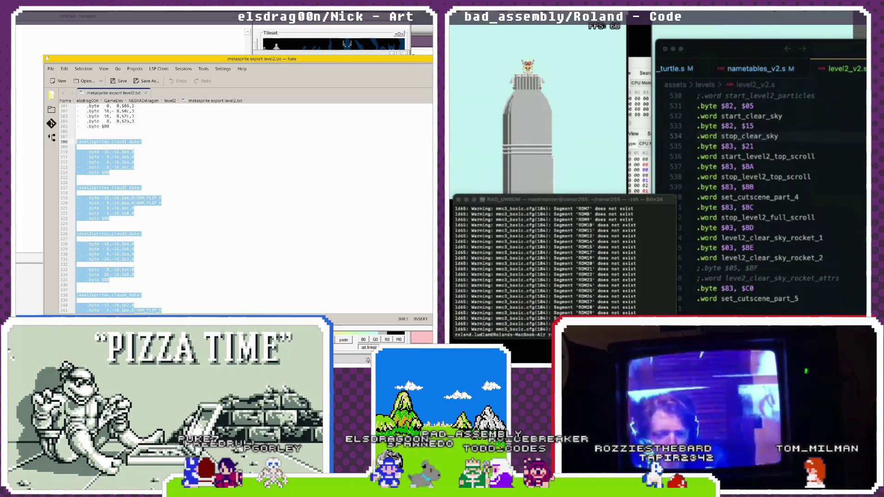
# - Paste the cloud1–cloud4 metasprite data into Miro's Clouds: text box under Boss 2 metasprites
pyautogui.hotkey('alt', 'Tab')
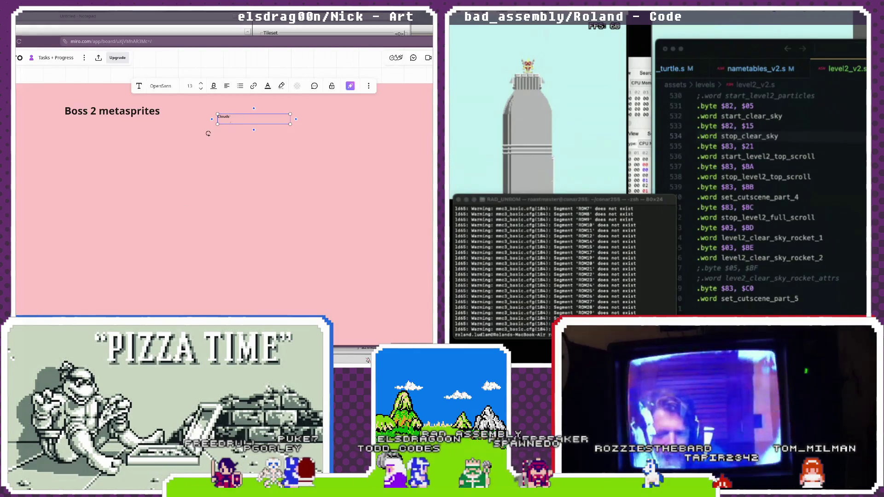
pyautogui.hotkey('ctrl', 'v')
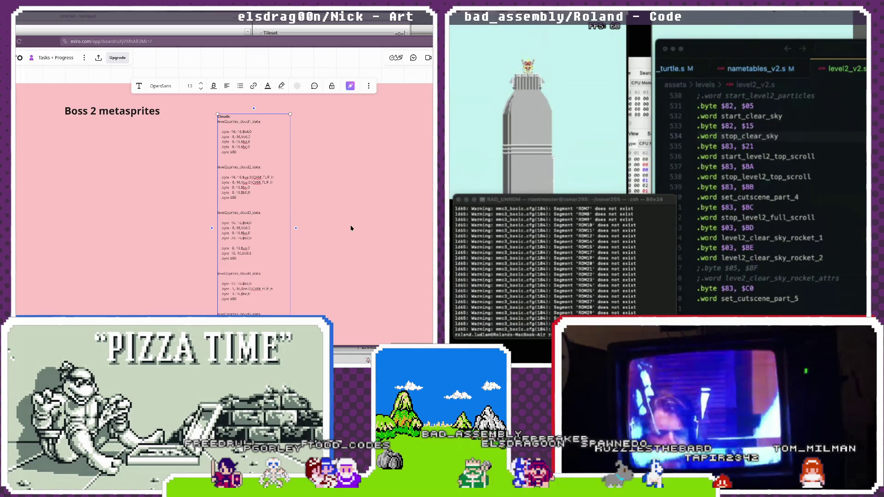
pyautogui.click(175, 211)
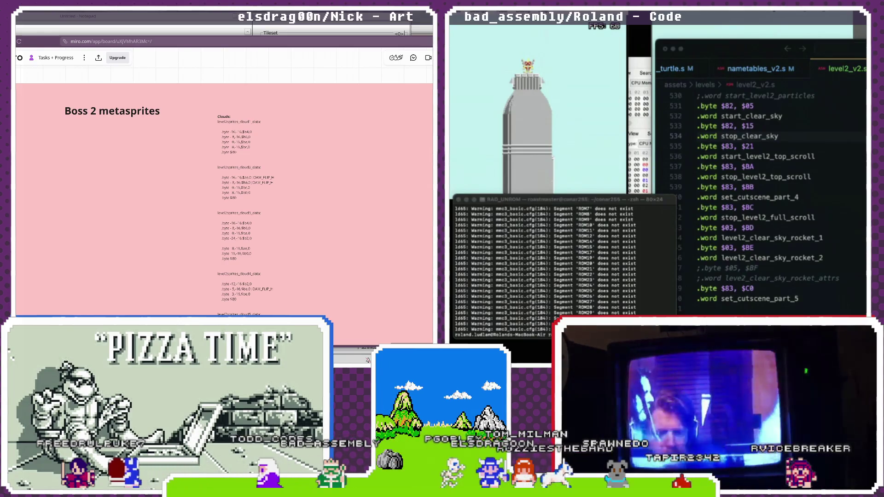
pyautogui.hotkey('alt', 'Tab')
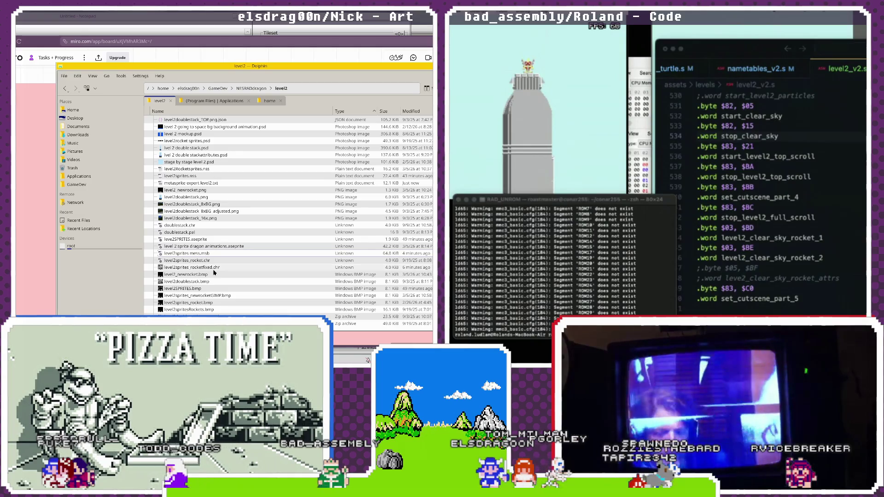
# - Dismiss the level2Rocketsprites.nss context menu and re-sort the level2 files by type in reverse
pyautogui.scroll(-1, 214, 273)
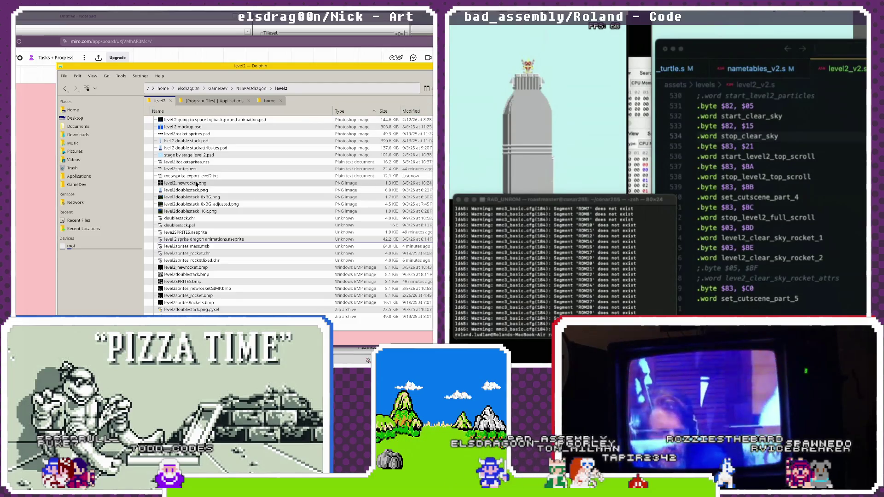
pyautogui.rightClick(207, 163)
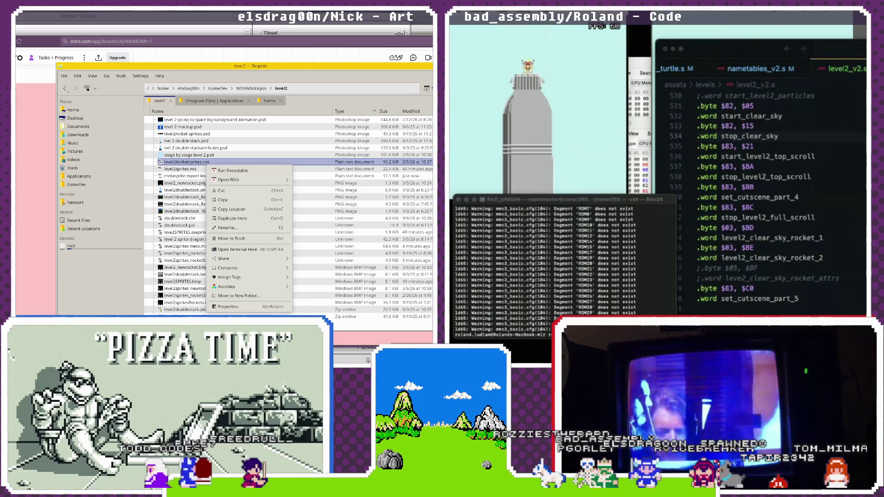
pyautogui.click(203, 186)
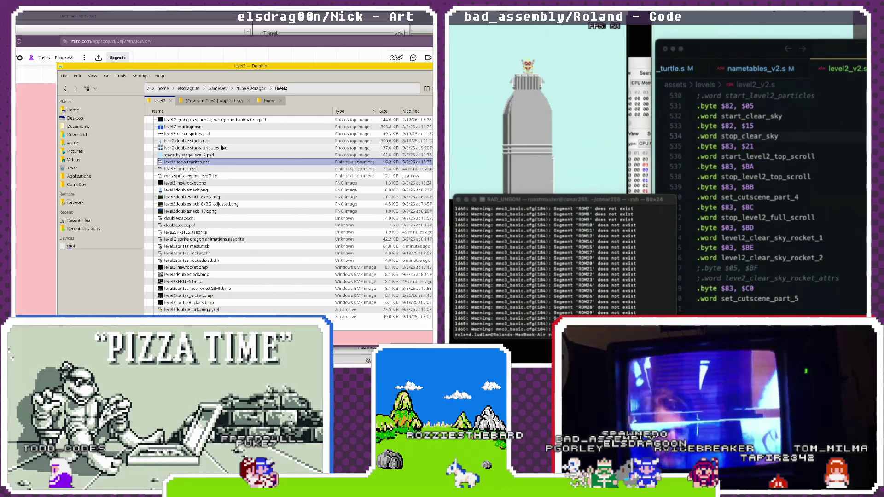
pyautogui.click(348, 113)
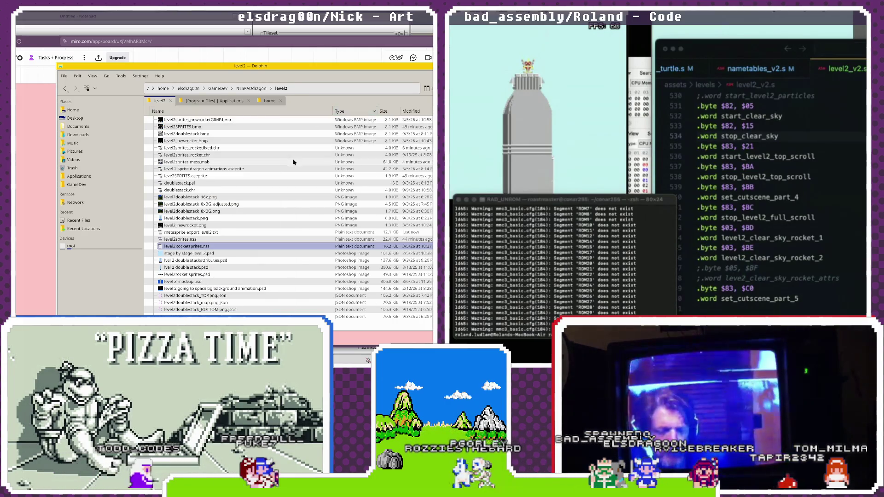
# - Open level2sprites_rocketfixed.chr, then bring the Miro board back to the front
pyautogui.doubleClick(209, 150)
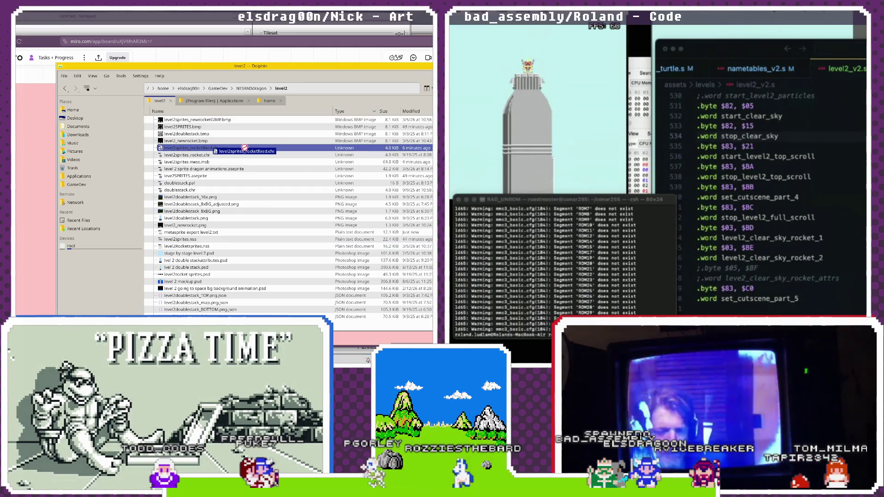
pyautogui.moveTo(210, 148); pyautogui.dragTo(325, 175)
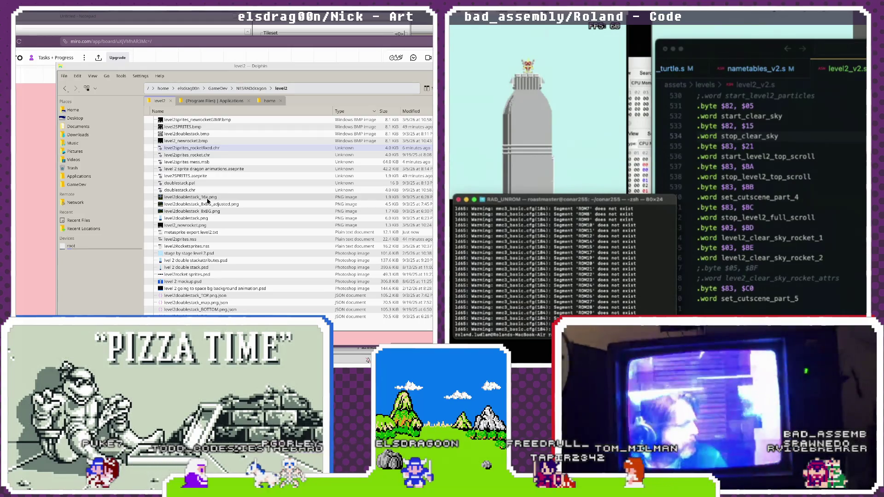
pyautogui.click(463, 21)
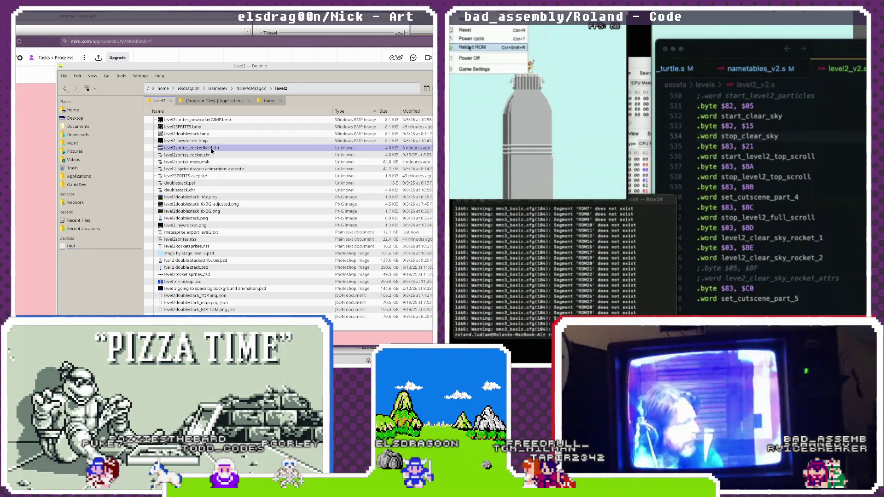
pyautogui.click(469, 47)
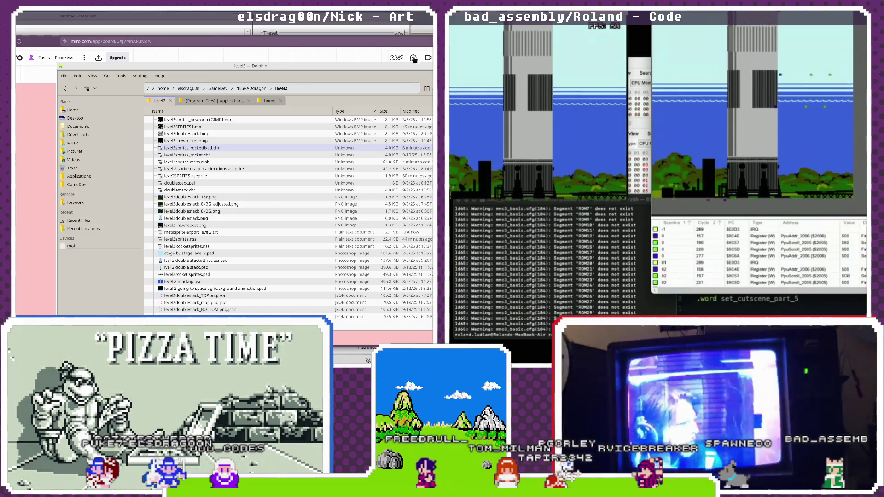
pyautogui.click(220, 53)
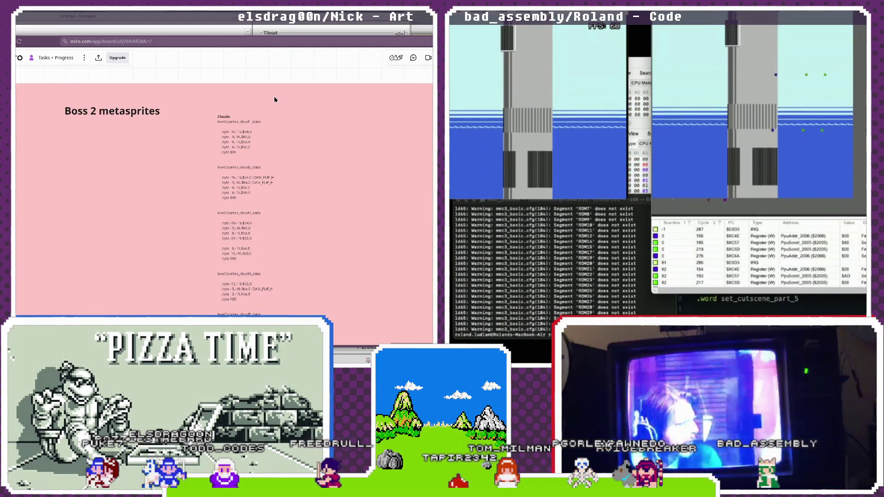
# - Zoom the Miro board out to show the pink Level 2 Stuff frame and select it
pyautogui.scroll(-5, 280, 263)
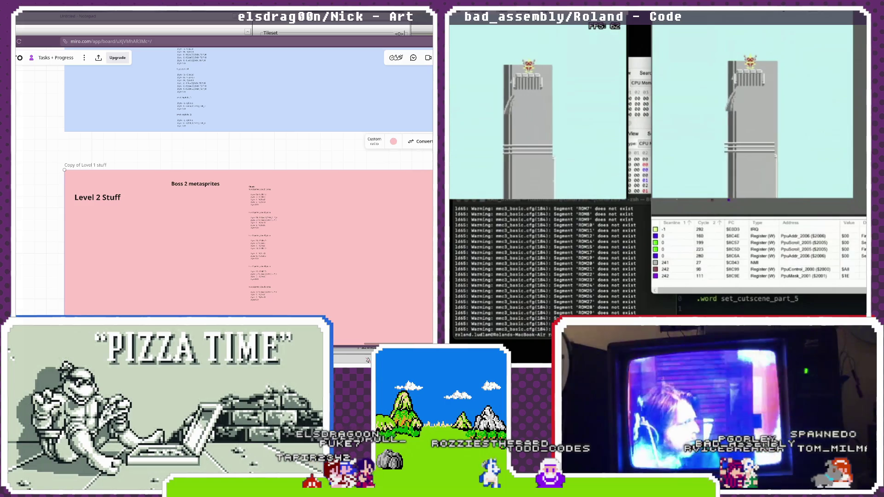
pyautogui.rightClick(455, 26)
pyautogui.click(553, 67)
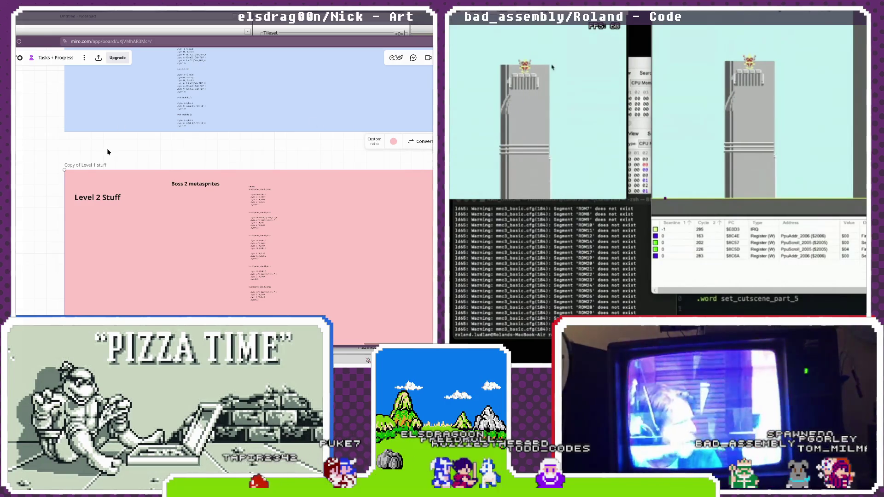
pyautogui.scroll(-3, 194, 167)
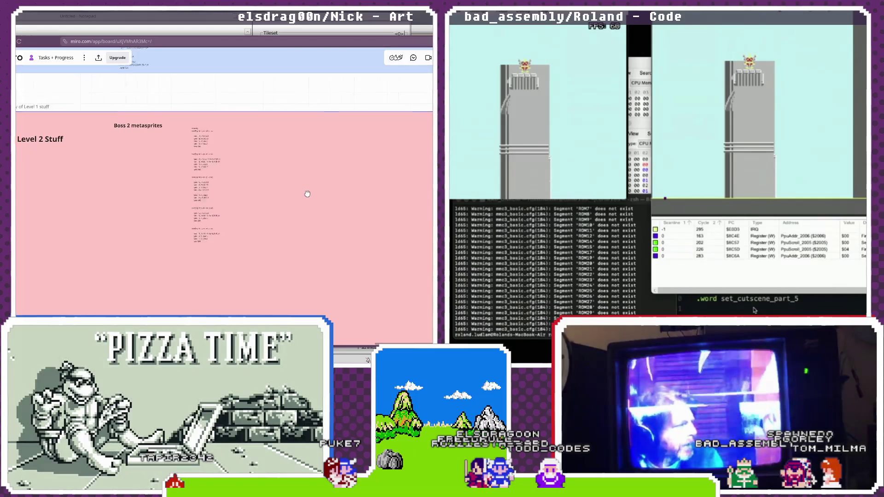
pyautogui.click(755, 311)
pyautogui.scroll(2, 206, 198)
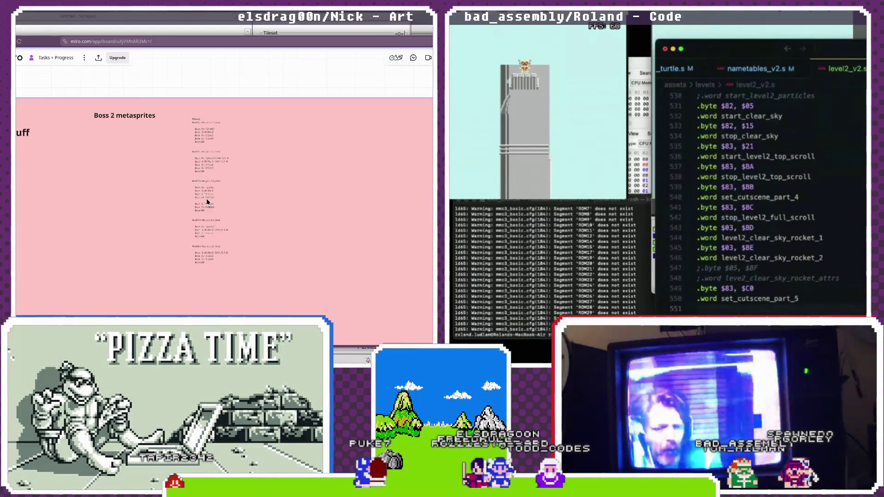
pyautogui.click(207, 203)
pyautogui.hotkey('alt', 'Tab')
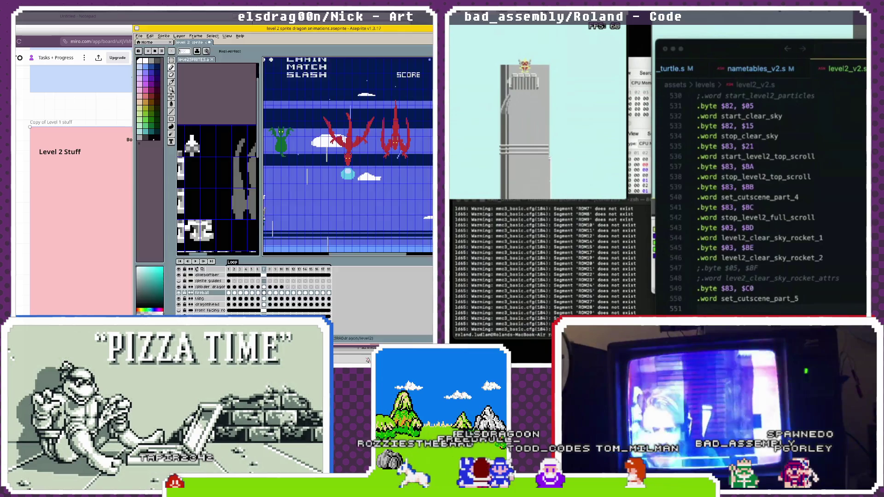
# - Cycle past the Aseprite, Notepad and NEXXT windows back to the Miro board and zoom out
pyautogui.click(368, 361)
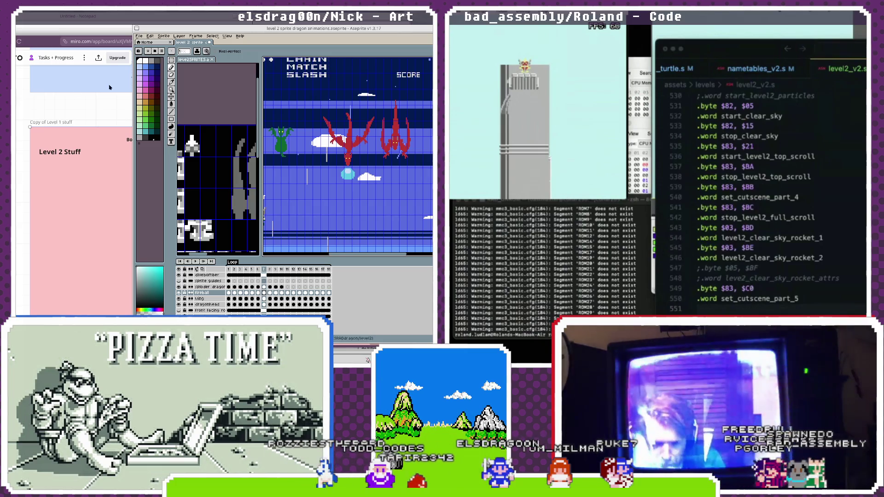
pyautogui.hotkey('alt', 'Tab')
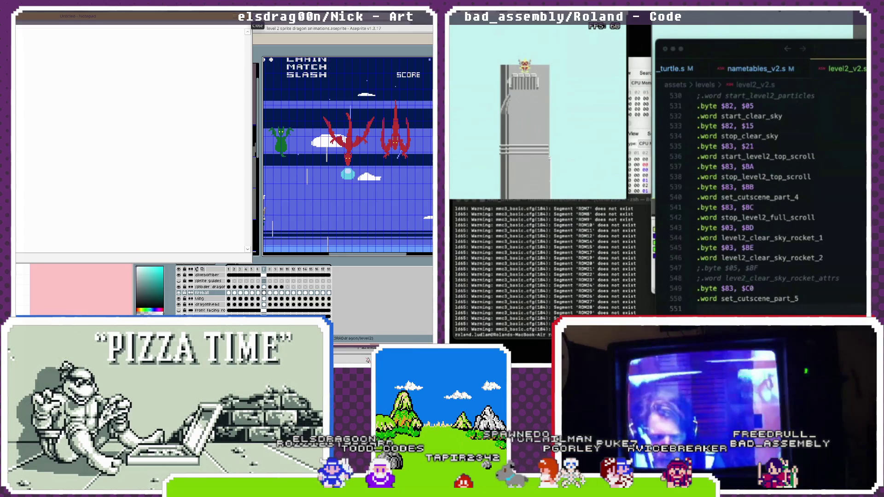
pyautogui.hotkey('alt', 'Tab')
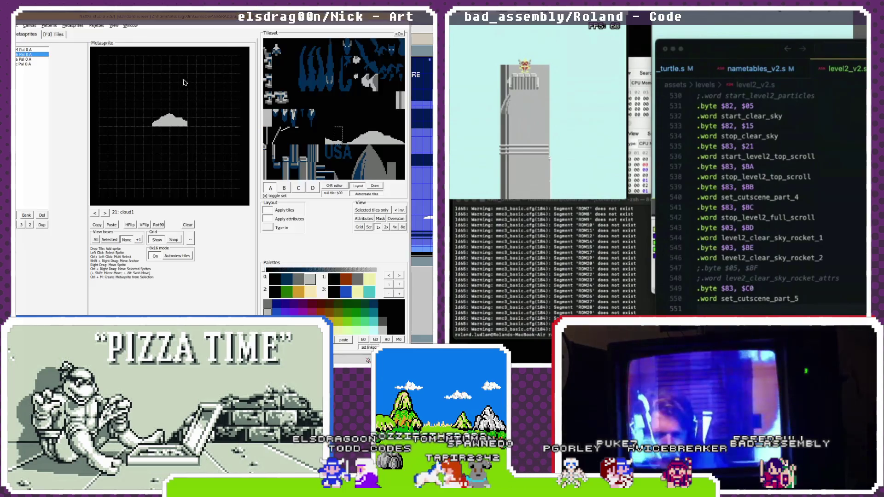
pyautogui.hotkey('alt', 'Tab')
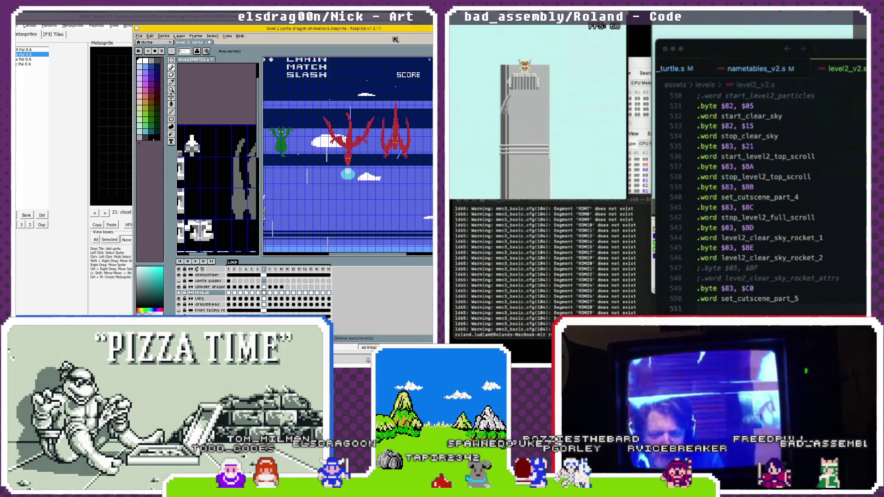
pyautogui.hotkey('alt', 'Tab')
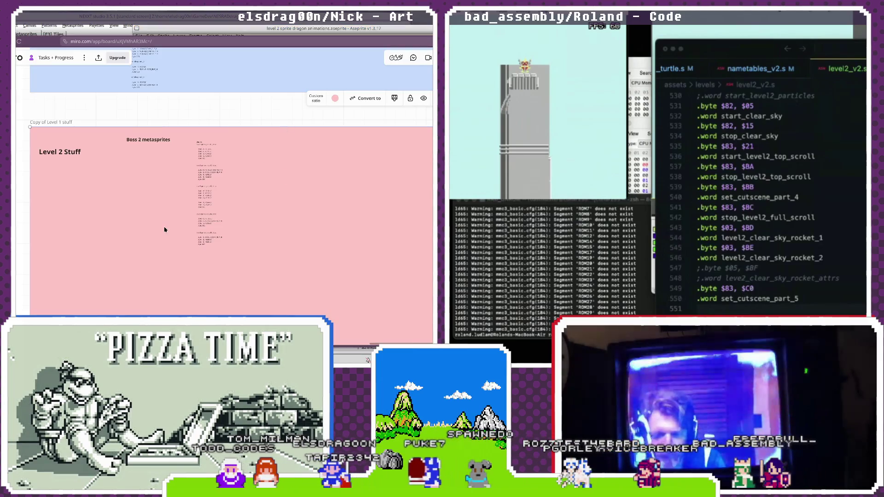
pyautogui.scroll(-5, 165, 229)
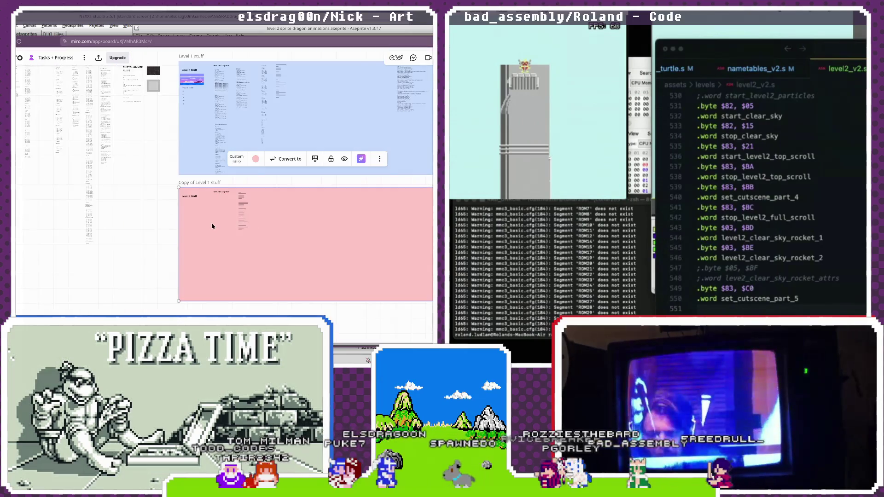
# - Enlarge the cloud metasprite data text block in the Level 2 Stuff frame by dragging its corner
pyautogui.scroll(5, 242, 220)
pyautogui.click(265, 228)
pyautogui.moveTo(268, 243); pyautogui.dragTo(298, 285)
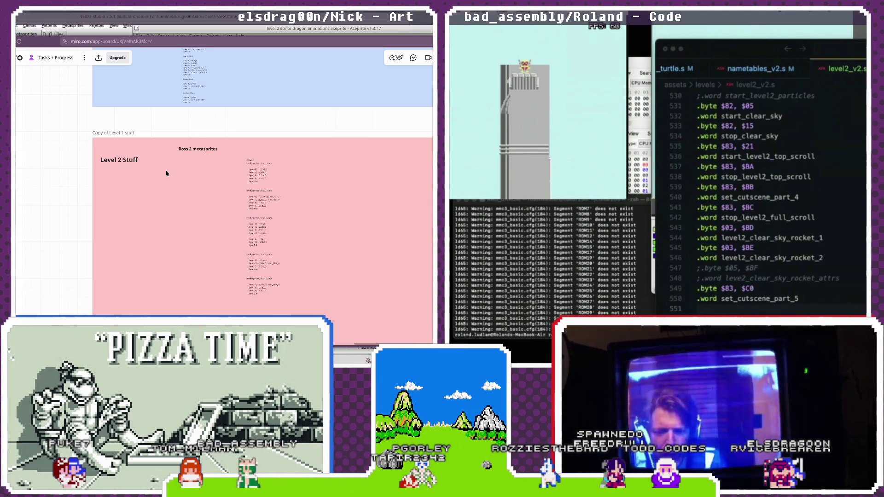
pyautogui.hotkey('alt', 'Tab')
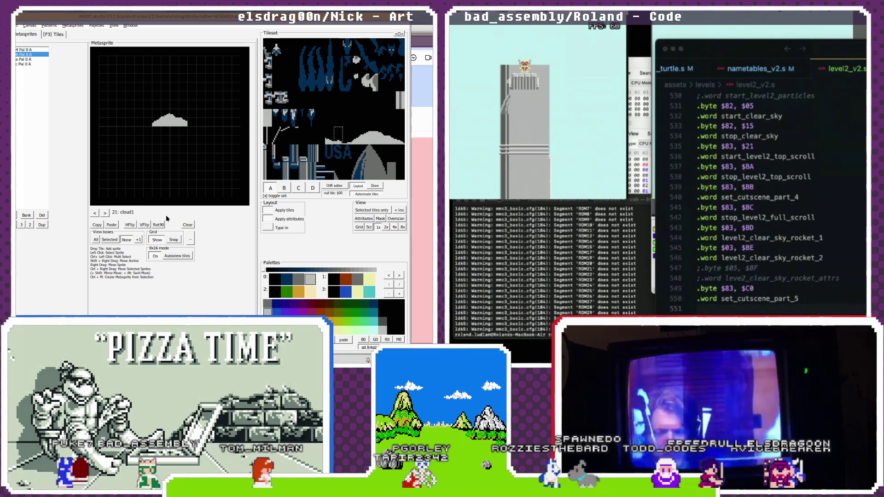
# - Step back through NEXXT's metasprites to the d52_4 and d52_3 dragon frames, then return to Miro
pyautogui.click(95, 214)
pyautogui.click(95, 213)
pyautogui.click(95, 213)
pyautogui.click(95, 213)
pyautogui.click(95, 213)
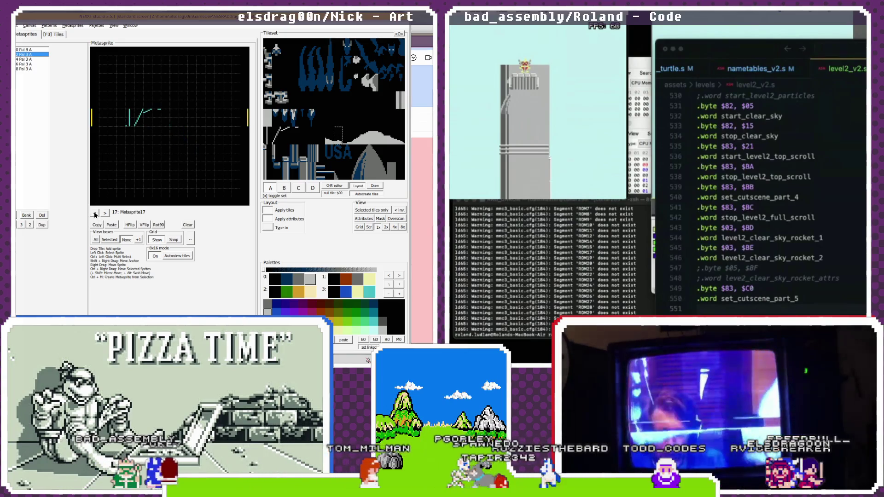
pyautogui.click(95, 213)
pyautogui.click(95, 213)
pyautogui.click(94, 213)
pyautogui.click(95, 213)
pyautogui.click(95, 213)
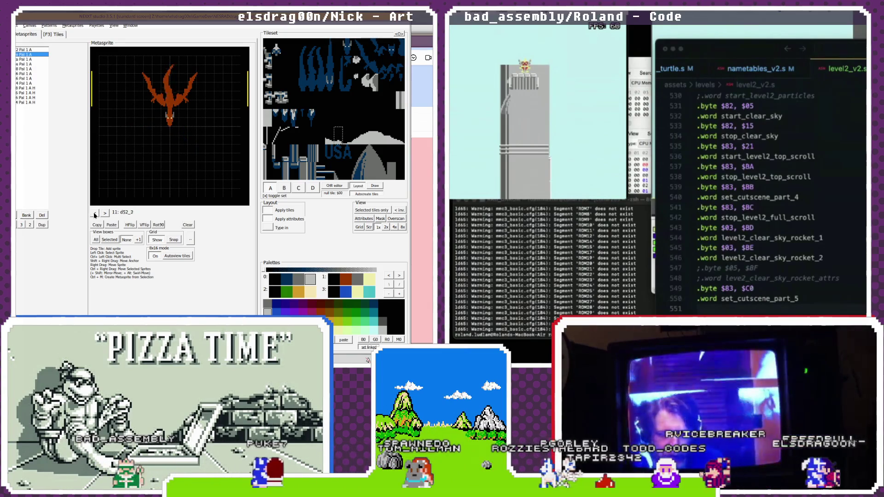
pyautogui.click(95, 213)
pyautogui.click(95, 213)
pyautogui.click(95, 214)
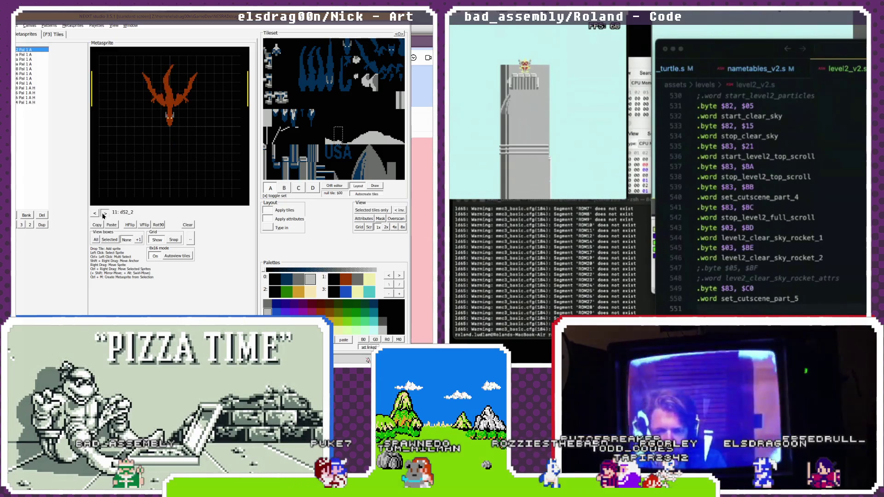
pyautogui.click(105, 214)
pyautogui.click(105, 213)
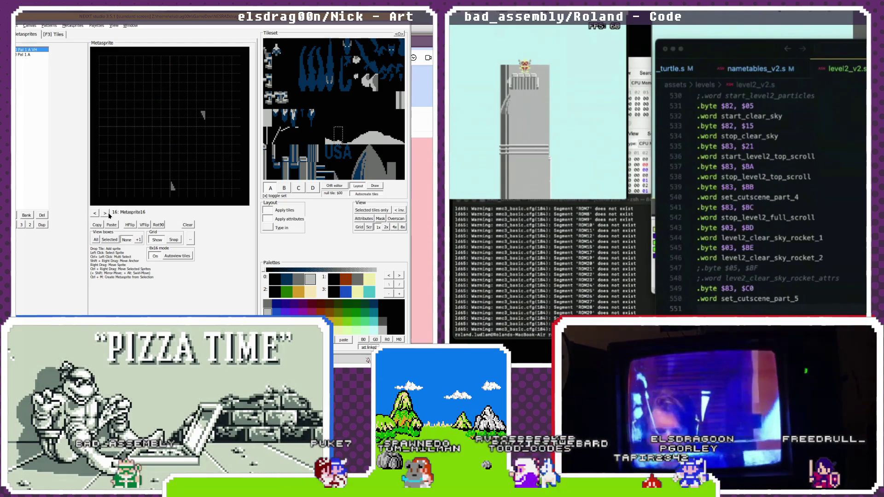
pyautogui.click(98, 214)
pyautogui.click(98, 213)
pyautogui.click(98, 213)
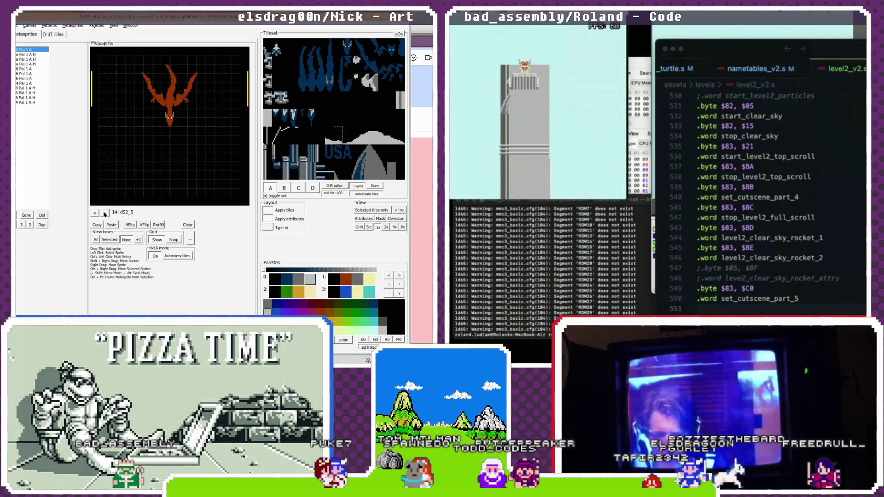
pyautogui.click(105, 213)
pyautogui.click(96, 213)
pyautogui.click(96, 213)
pyautogui.click(96, 213)
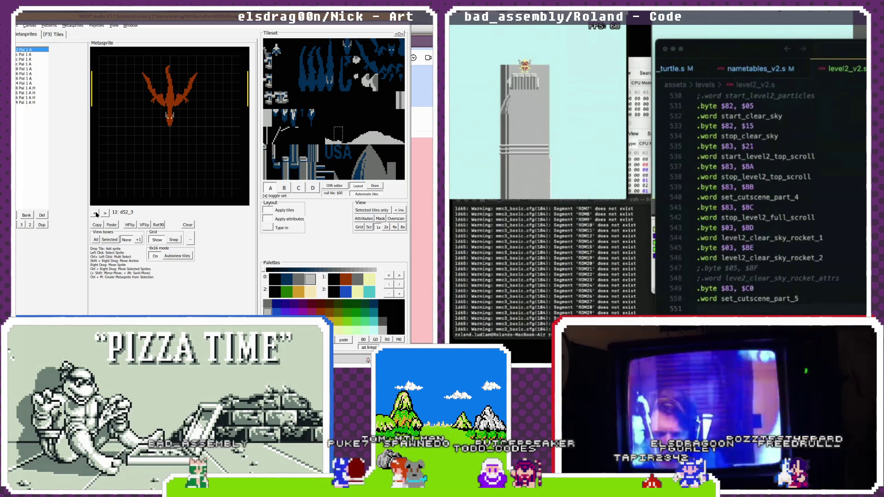
pyautogui.hotkey('alt', 'Tab')
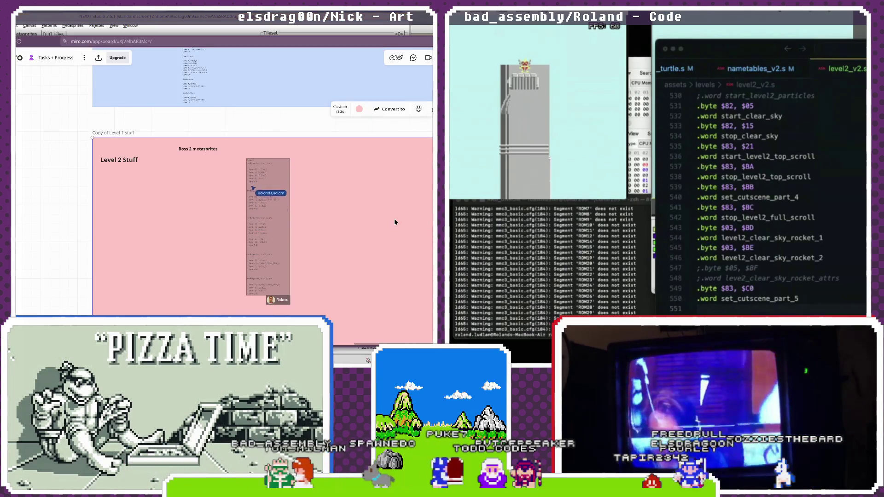
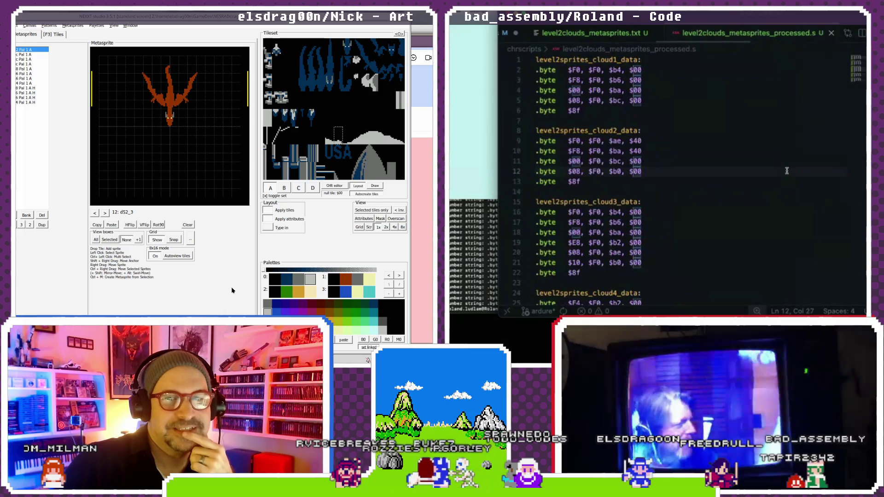
# - Copy all the hex cloud data from level2clouds_metasprites_processed.s and close that file
pyautogui.click(658, 119)
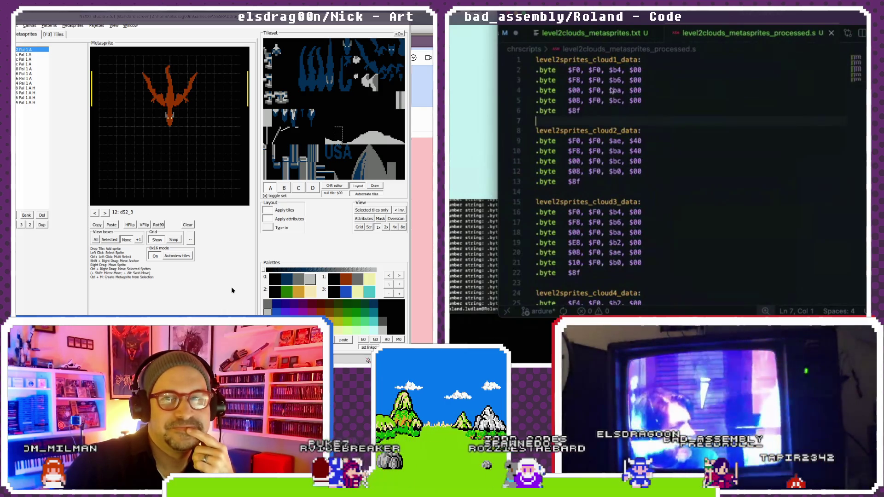
pyautogui.click(538, 63)
pyautogui.moveTo(538, 63); pyautogui.dragTo(558, 110)
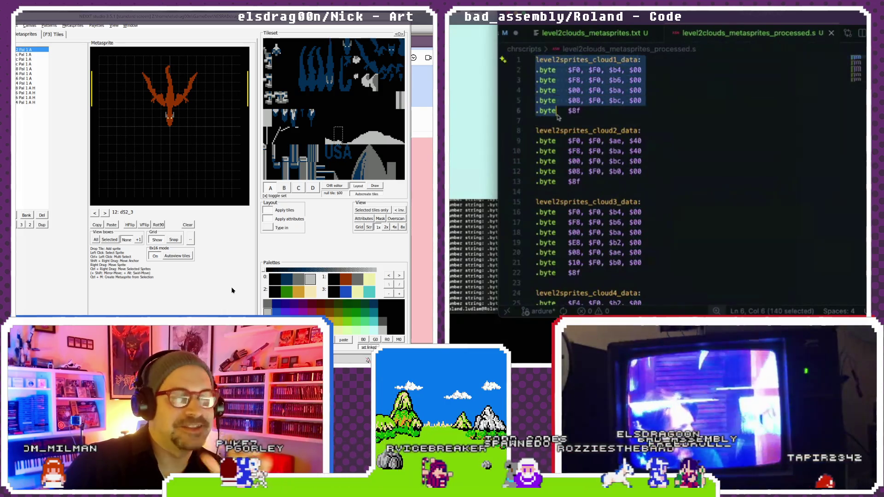
pyautogui.scroll(-5, 559, 115)
pyautogui.keyDown('shift'); pyautogui.click(583, 226); pyautogui.keyUp('shift')
pyautogui.scroll(5, 584, 225)
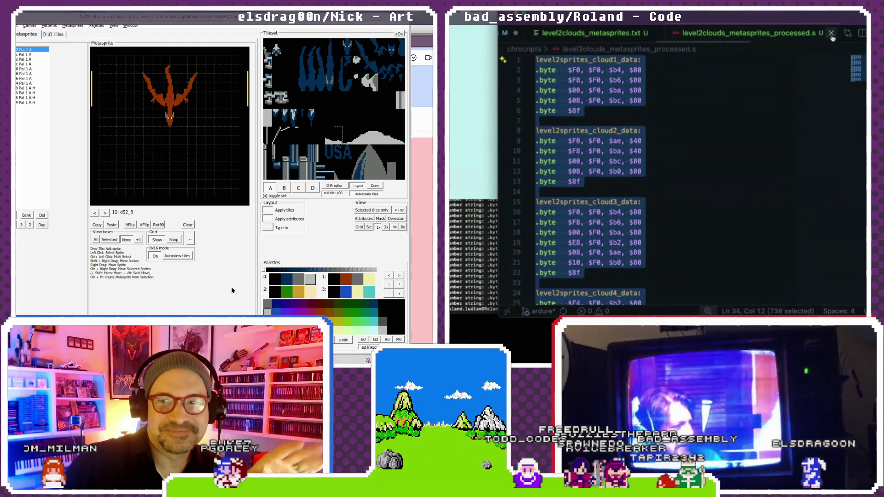
pyautogui.click(832, 34)
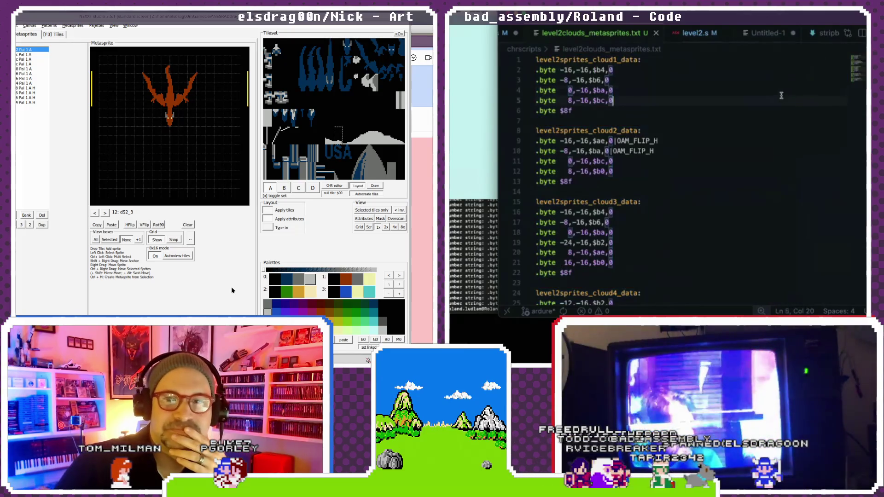
# - Close level2clouds_metasprites.txt and scroll level2_v2.s to just past frontRAD_slash4
pyautogui.click(655, 33)
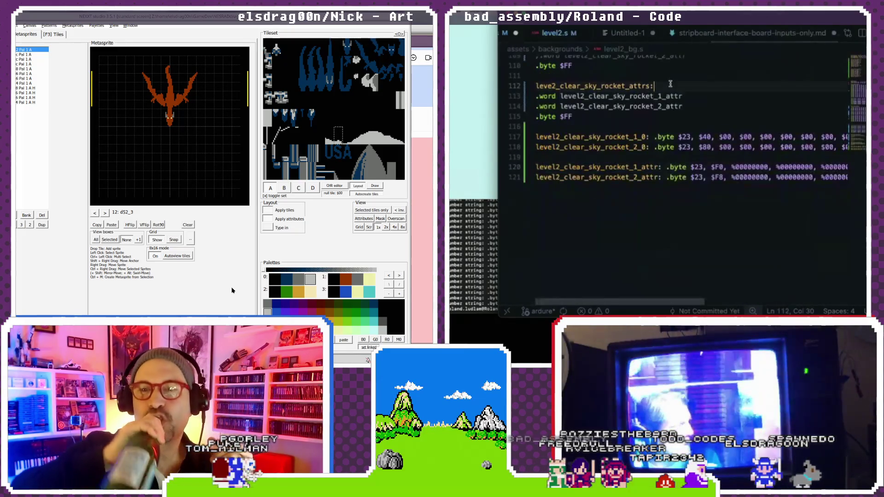
pyautogui.scroll(2, 654, 68)
pyautogui.scroll(3, 641, 35)
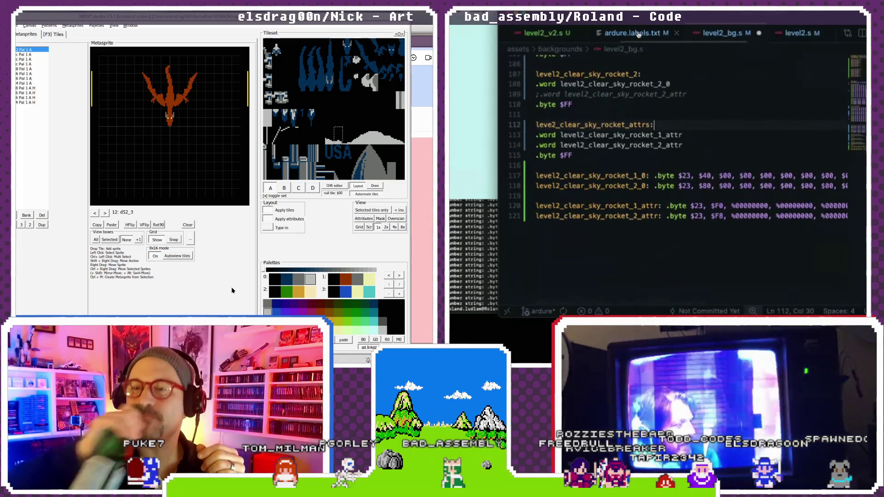
pyautogui.scroll(2, 660, 35)
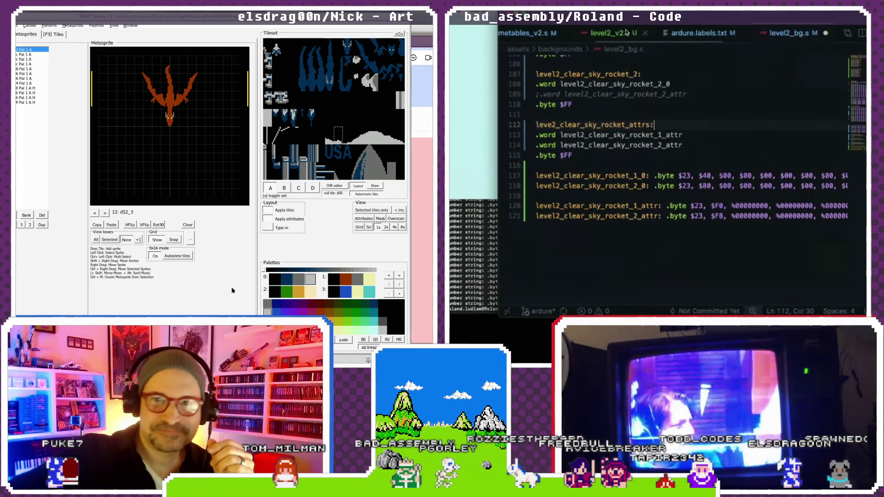
pyautogui.click(608, 33)
pyautogui.scroll(-15, 639, 108)
pyautogui.scroll(-15, 639, 108)
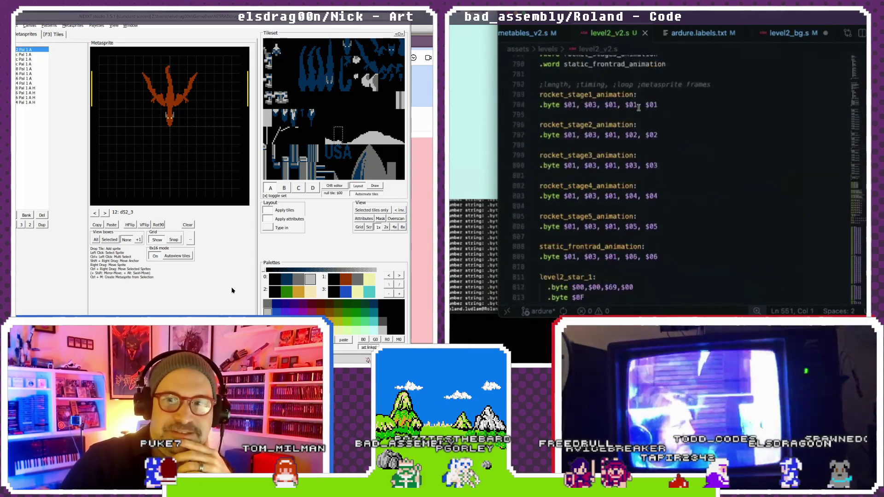
pyautogui.scroll(4, 617, 139)
pyautogui.scroll(-20, 617, 139)
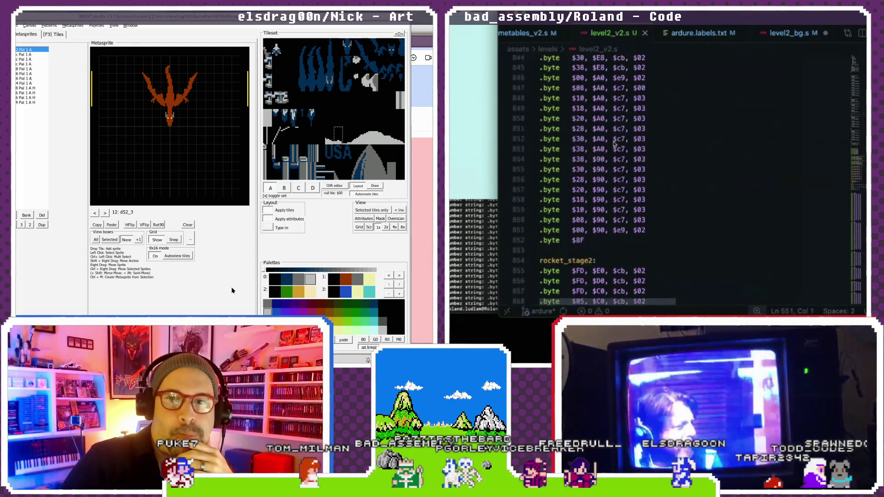
pyautogui.scroll(-15, 615, 144)
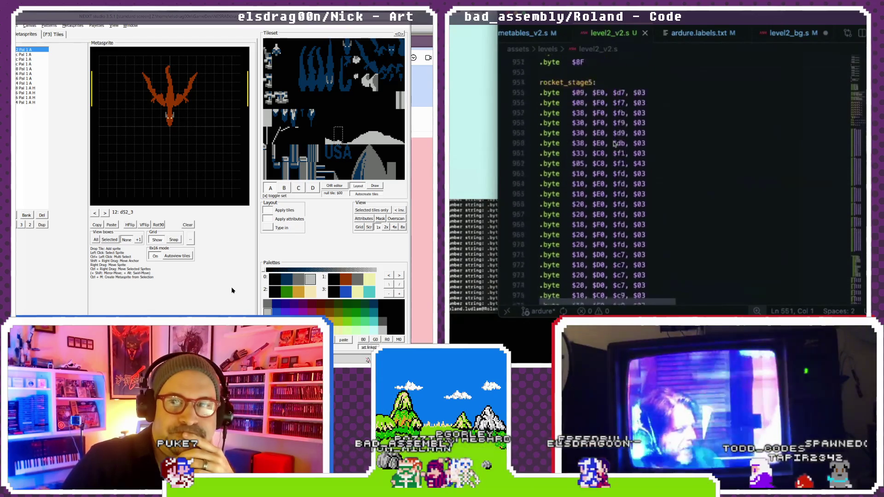
pyautogui.scroll(3, 615, 144)
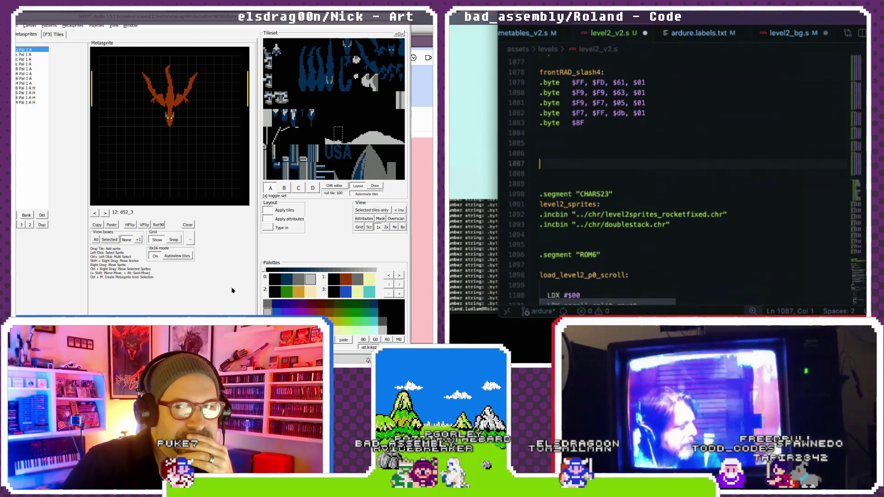
# - Paste the cloud metasprite data after frontRAD_slash4, then return the preview to metasprite d52_2
pyautogui.hotkey('ctrl', 'v')
pyautogui.scroll(8, 611, 157)
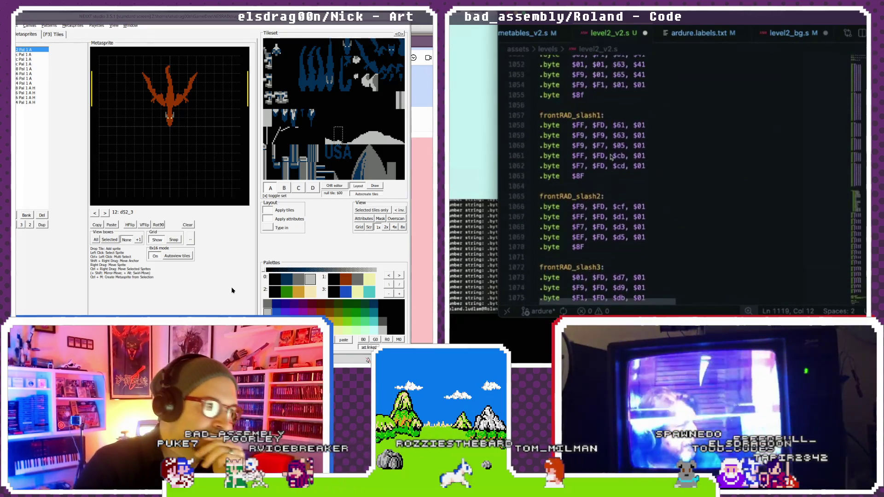
pyautogui.scroll(5, 611, 157)
pyautogui.click(95, 214)
pyautogui.scroll(-10, 611, 157)
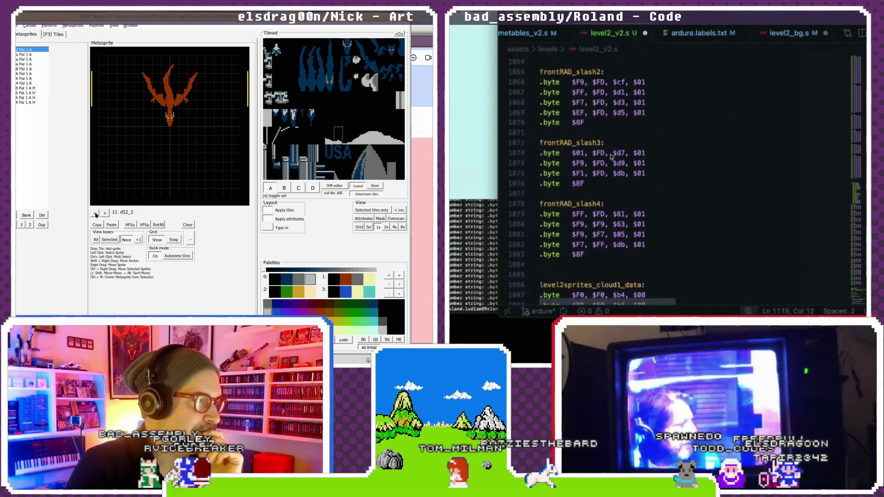
pyautogui.click(105, 213)
pyautogui.click(95, 214)
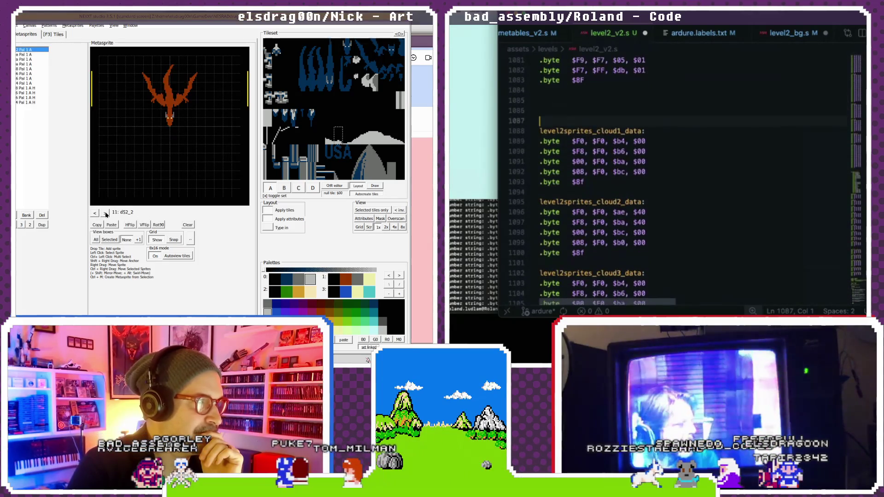
# - Rename the first cloud data label to level2_cloud1
pyautogui.scroll(-1, 629, 115)
pyautogui.click(105, 213)
pyautogui.click(105, 213)
pyautogui.moveTo(642, 112); pyautogui.dragTo(625, 115)
pyautogui.click(94, 213)
pyautogui.click(95, 214)
pyautogui.click(95, 213)
pyautogui.click(95, 213)
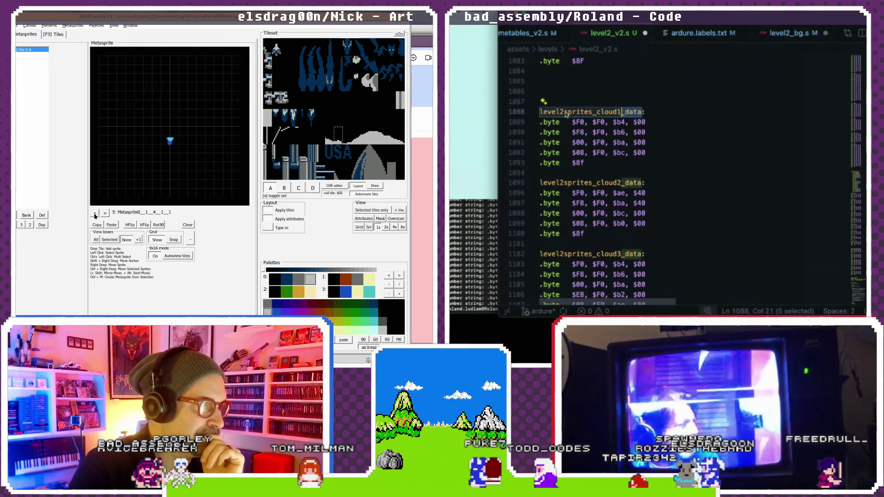
pyautogui.click(105, 213)
pyautogui.click(105, 213)
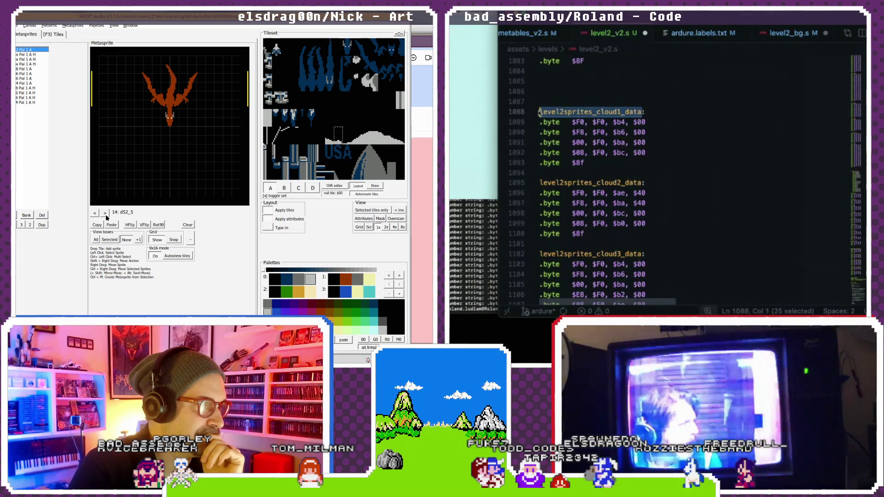
pyautogui.click(94, 213)
pyautogui.write('level2_')
pyautogui.click(94, 213)
pyautogui.click(95, 214)
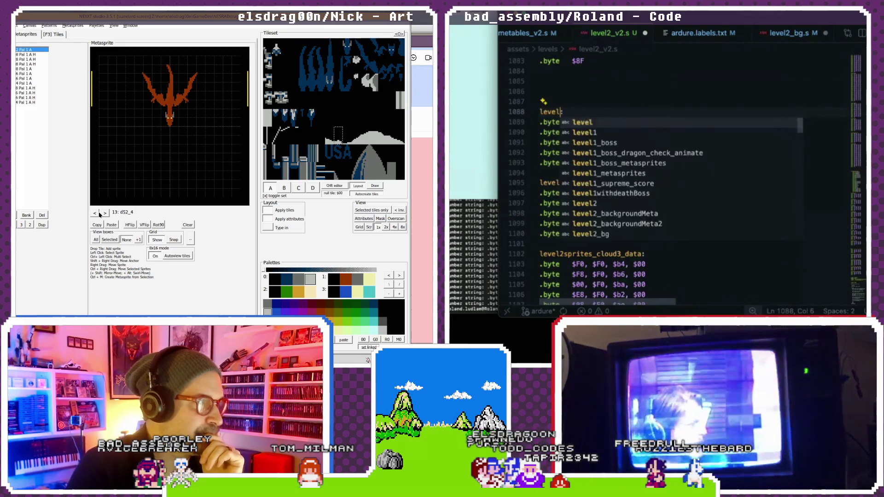
pyautogui.click(95, 213)
pyautogui.write('cloud1')
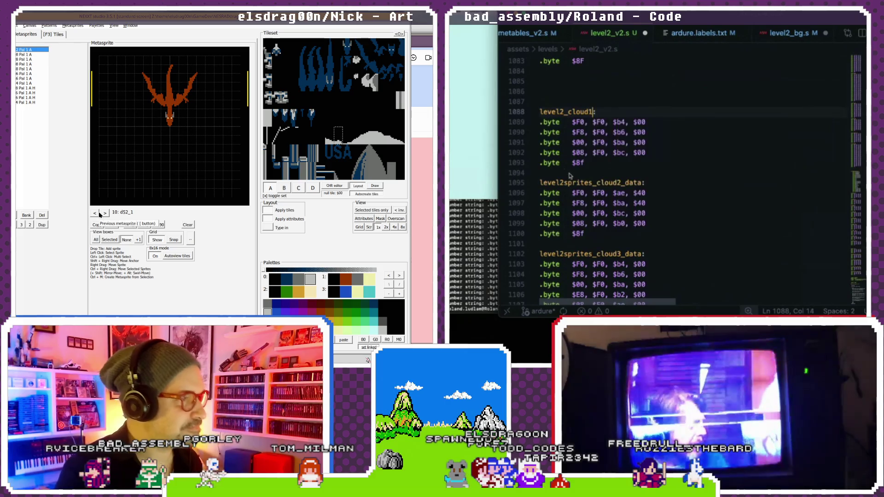
# - Rename the next two cloud data labels to level2_cloud2 and level2_cloud3
pyautogui.moveTo(644, 185); pyautogui.dragTo(552, 183)
pyautogui.click(105, 213)
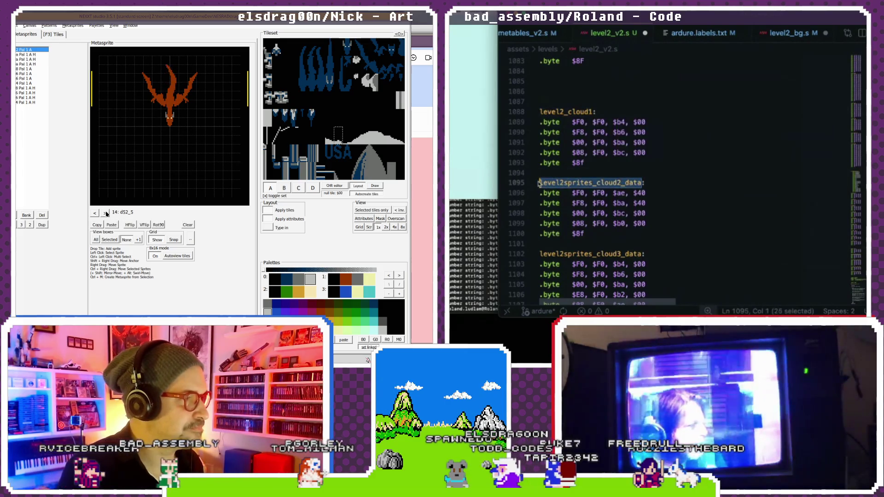
pyautogui.click(106, 214)
pyautogui.click(105, 214)
pyautogui.write('lev:')
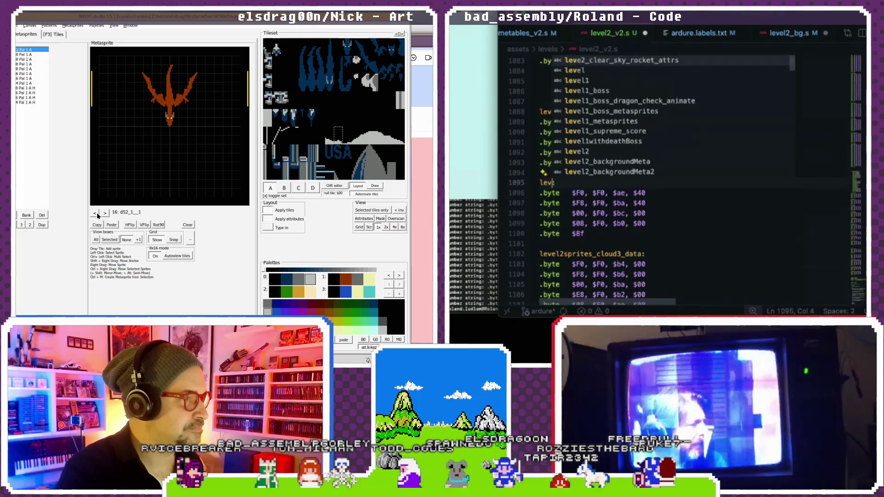
pyautogui.write('el2_cloud2')
pyautogui.click(97, 213)
pyautogui.click(96, 213)
pyautogui.click(97, 213)
pyautogui.click(97, 213)
pyautogui.click(97, 214)
pyautogui.click(97, 213)
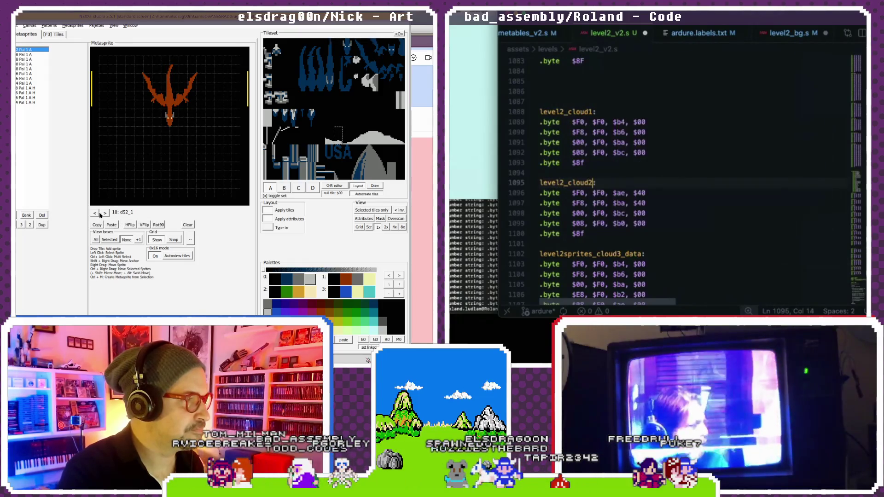
pyautogui.click(105, 213)
pyautogui.click(105, 214)
pyautogui.click(105, 214)
pyautogui.scroll(-1, 640, 184)
pyautogui.click(105, 214)
pyautogui.click(642, 234)
pyautogui.click(105, 214)
pyautogui.click(105, 213)
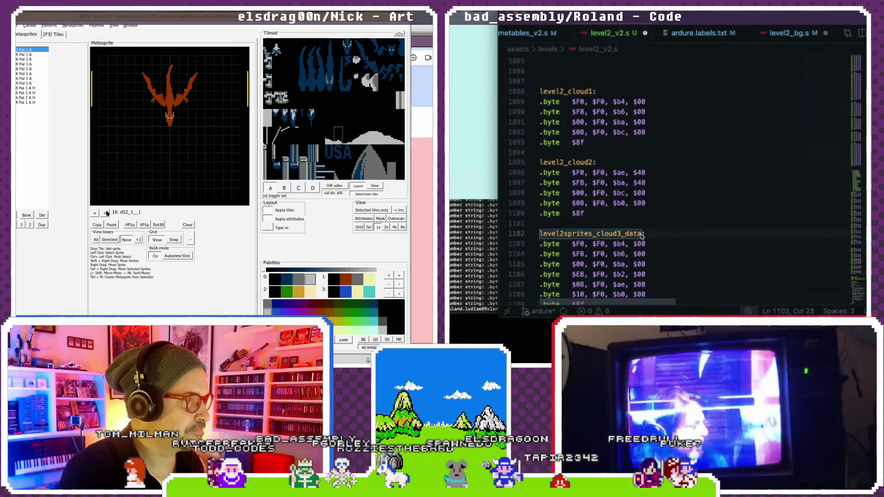
pyautogui.click(105, 213)
pyautogui.click(106, 213)
pyautogui.moveTo(642, 234); pyautogui.dragTo(559, 234)
pyautogui.click(96, 212)
pyautogui.write('level2_cloud3')
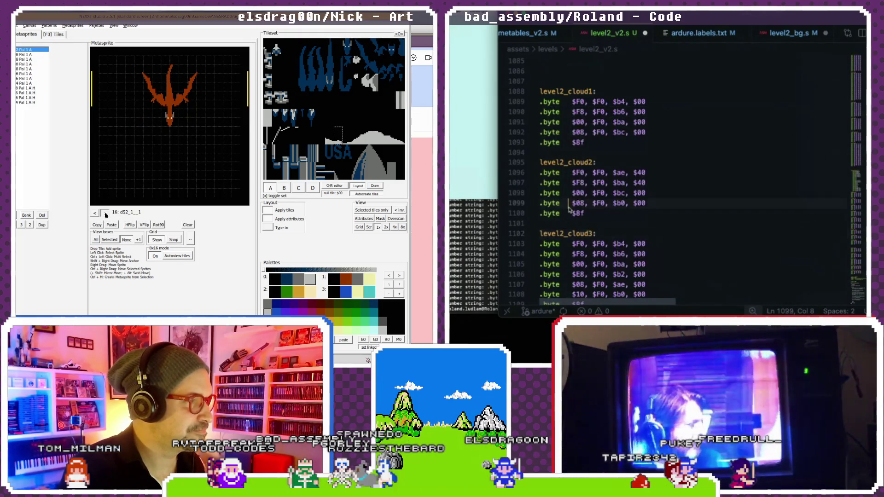
# - Rename the last two cloud data labels to level2_cloud4: and level2_cloud5:
pyautogui.click(106, 213)
pyautogui.click(106, 213)
pyautogui.click(569, 203)
pyautogui.scroll(-6, 569, 210)
pyautogui.click(95, 212)
pyautogui.click(95, 213)
pyautogui.click(95, 213)
pyautogui.moveTo(645, 142); pyautogui.dragTo(531, 142)
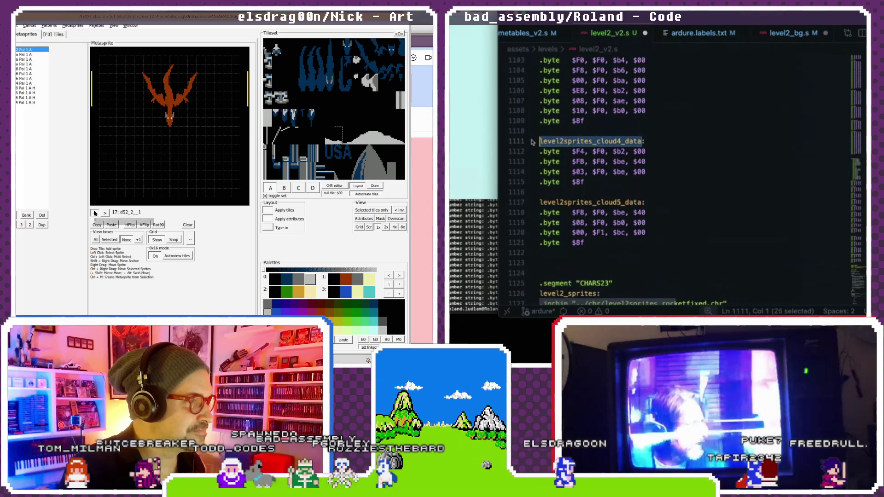
pyautogui.click(105, 214)
pyautogui.write('level2_')
pyautogui.click(105, 213)
pyautogui.click(105, 213)
pyautogui.write('cloud4:')
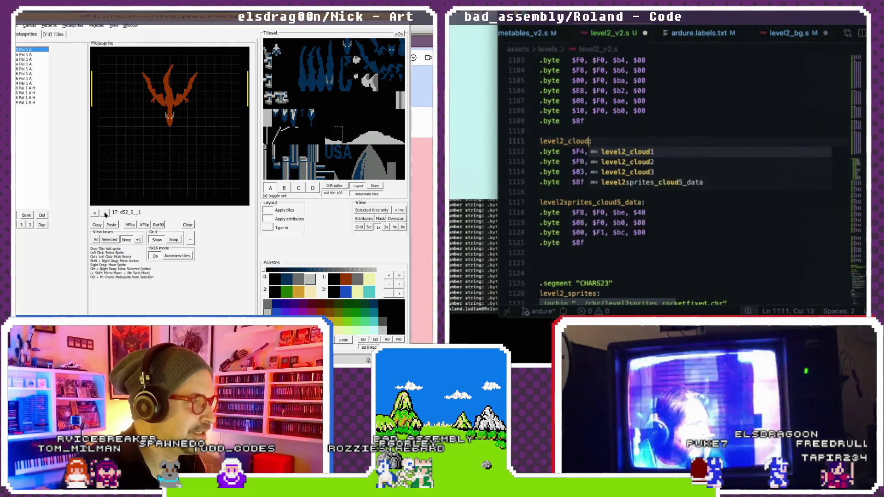
pyautogui.click(105, 213)
pyautogui.click(105, 213)
pyautogui.click(105, 213)
pyautogui.click(105, 213)
pyautogui.click(598, 120)
pyautogui.click(104, 216)
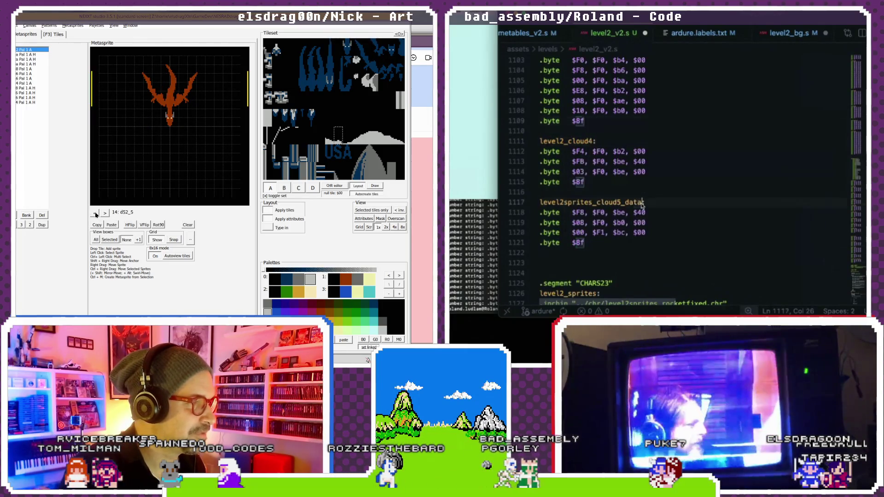
pyautogui.moveTo(644, 202); pyautogui.dragTo(540, 202)
pyautogui.write('level2_cloud')
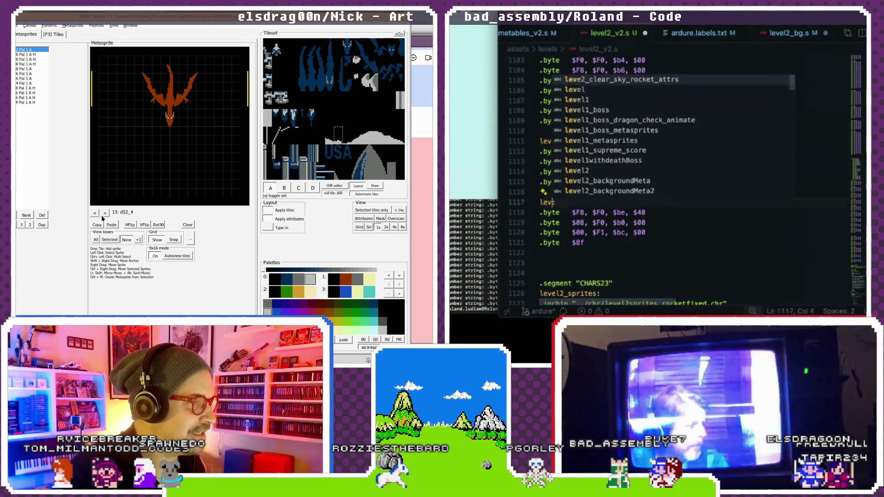
pyautogui.click(105, 213)
pyautogui.click(105, 214)
pyautogui.click(106, 213)
pyautogui.click(106, 213)
pyautogui.click(105, 213)
pyautogui.click(105, 213)
pyautogui.write('5:')
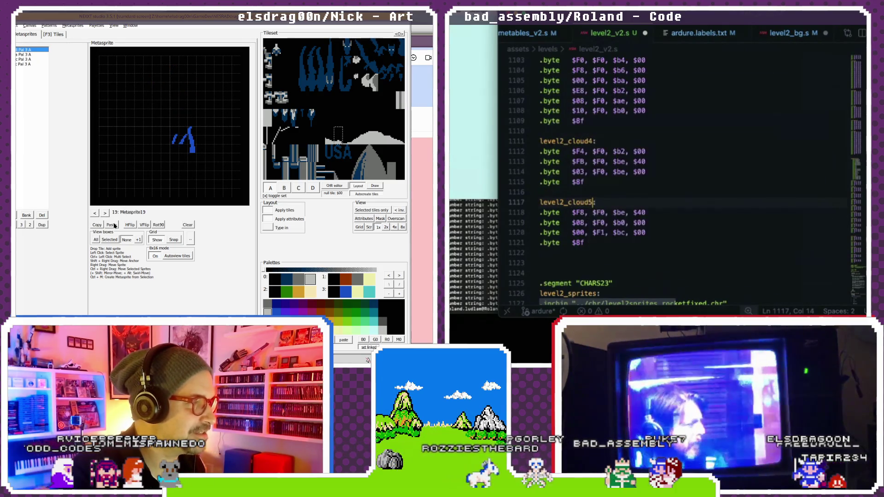
# - Put the caret on the blank line above level2_cloud1
pyautogui.click(95, 214)
pyautogui.click(95, 214)
pyautogui.scroll(7, 584, 182)
pyautogui.click(95, 214)
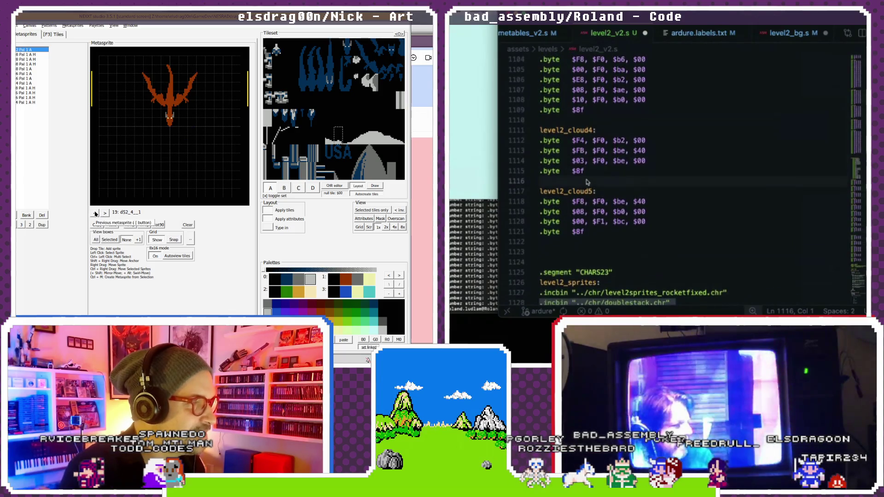
pyautogui.click(95, 214)
pyautogui.click(96, 214)
pyautogui.click(96, 213)
pyautogui.scroll(1, 587, 183)
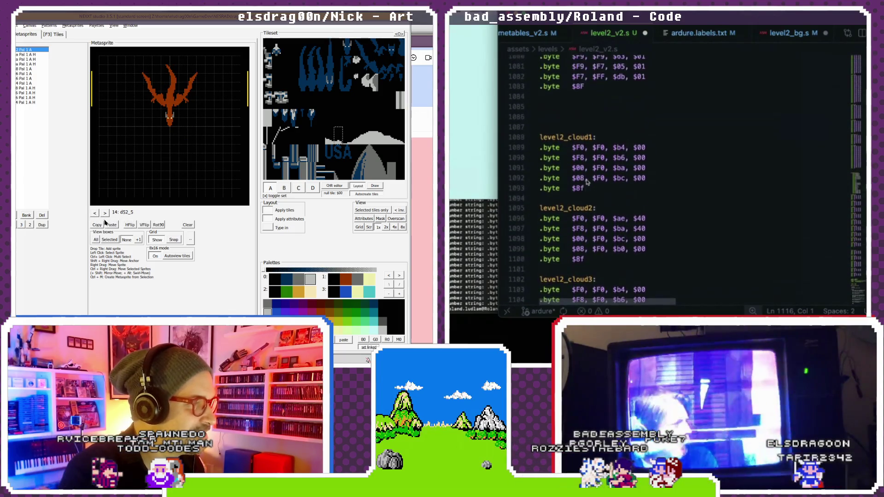
pyautogui.scroll(-1, 580, 125)
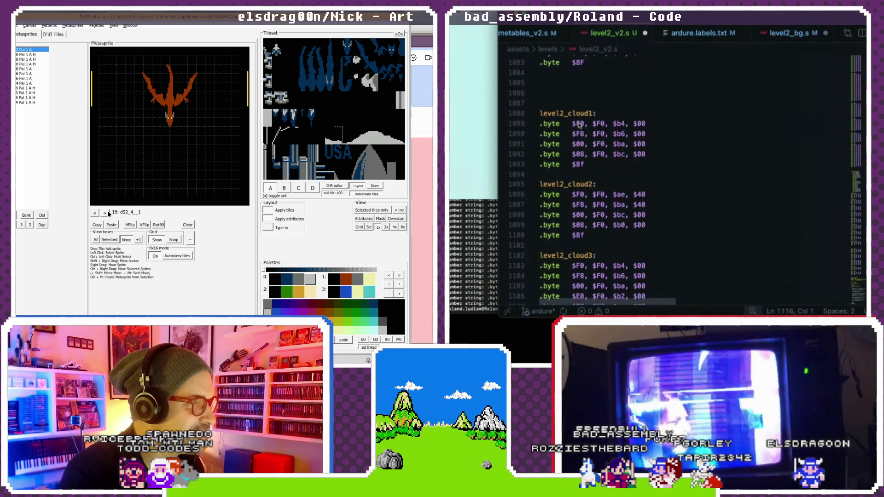
pyautogui.click(106, 214)
pyautogui.click(106, 214)
pyautogui.click(105, 214)
pyautogui.click(96, 214)
pyautogui.click(96, 214)
pyautogui.scroll(1, 681, 175)
pyautogui.click(96, 213)
pyautogui.click(96, 214)
pyautogui.click(96, 214)
pyautogui.click(541, 111)
# - Add a level2_clouds: label with a .word level2_cloud1 entry beneath it
pyautogui.write(';')
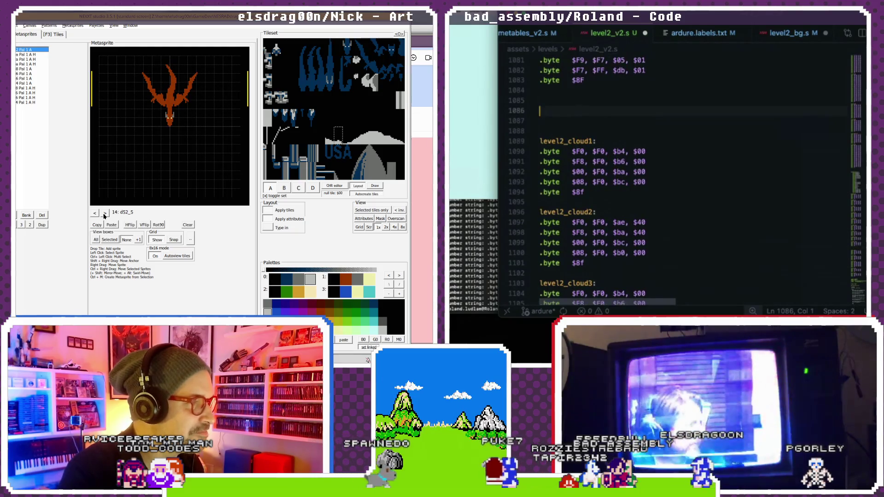
pyautogui.click(105, 213)
pyautogui.write('level2_')
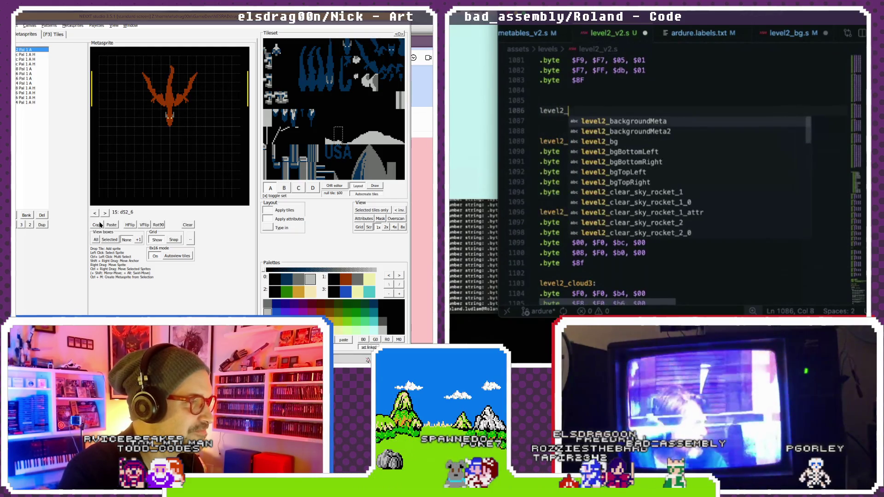
pyautogui.write('clouds:')
pyautogui.press('Return')
pyautogui.click(105, 213)
pyautogui.click(105, 213)
pyautogui.click(105, 213)
pyautogui.click(105, 213)
pyautogui.click(105, 213)
pyautogui.write('leve')
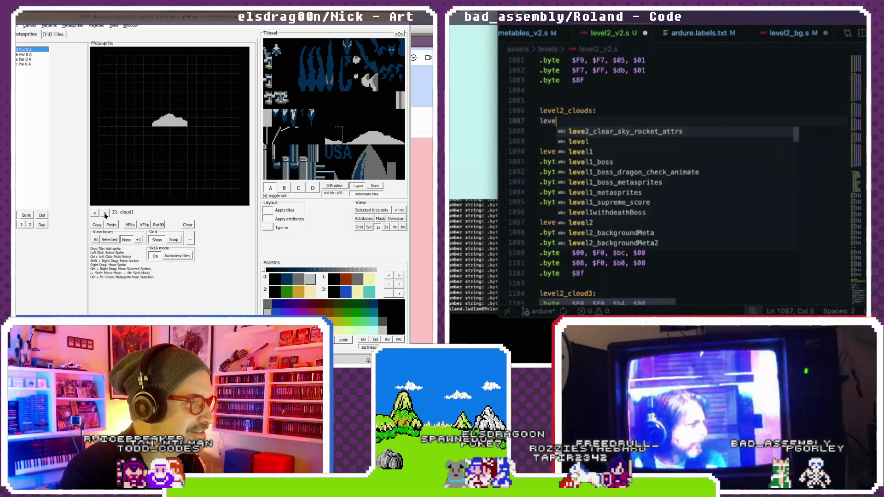
pyautogui.write('l2')
pyautogui.click(96, 213)
pyautogui.write('_cloud1')
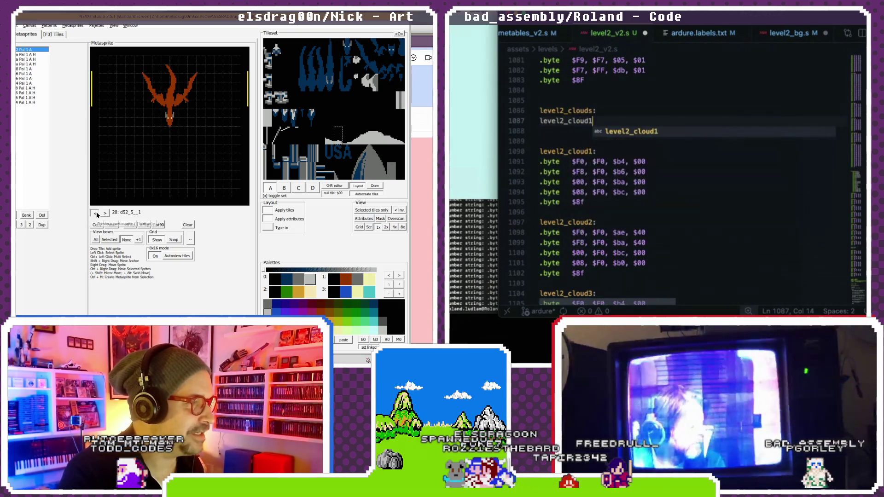
pyautogui.click(95, 213)
pyautogui.click(95, 214)
pyautogui.click(95, 213)
pyautogui.click(95, 213)
pyautogui.click(95, 213)
pyautogui.click(96, 213)
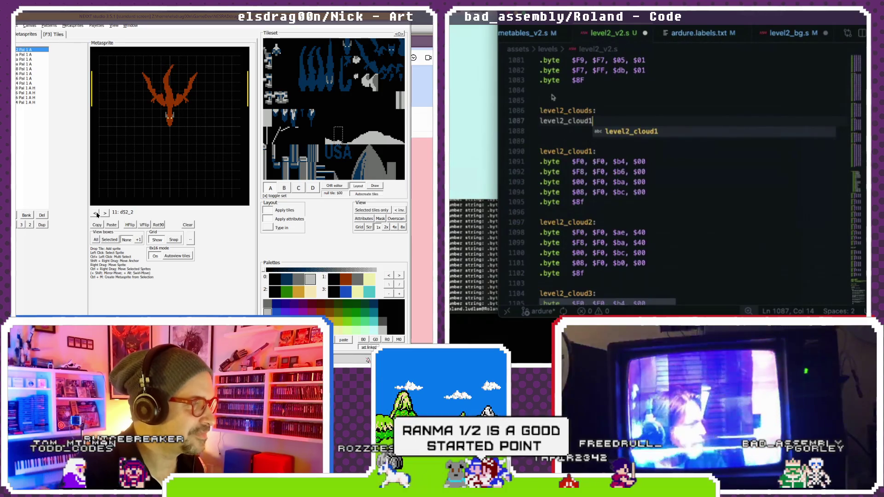
pyautogui.click(543, 121)
pyautogui.click(104, 213)
pyautogui.click(105, 213)
pyautogui.click(105, 214)
pyautogui.click(105, 213)
pyautogui.write('.')
pyautogui.click(105, 213)
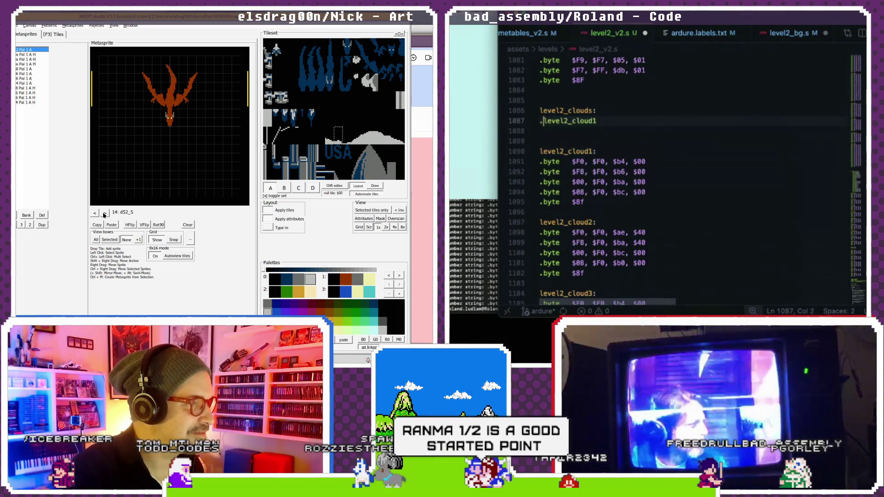
pyautogui.click(105, 213)
pyautogui.write('word')
pyautogui.click(104, 213)
pyautogui.click(104, 214)
pyautogui.click(105, 213)
pyautogui.click(104, 213)
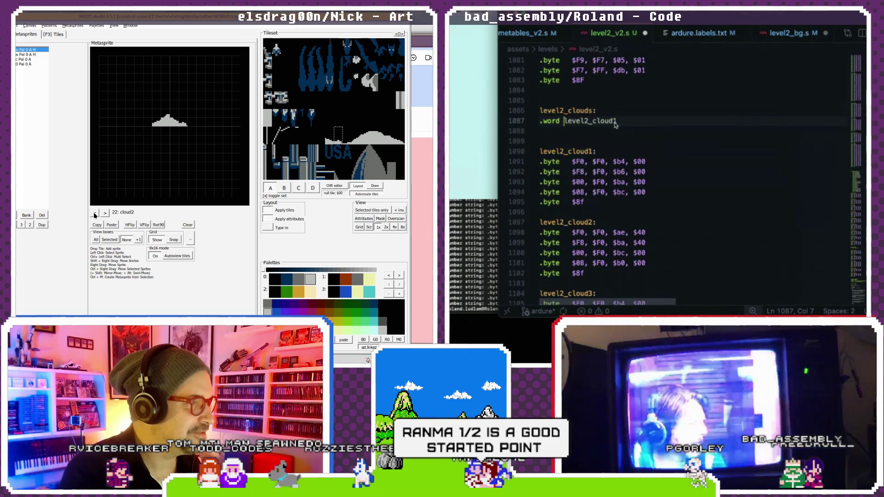
# - Copy the .word level2_cloud1 line to add further entries to the cloud table
pyautogui.moveTo(617, 121); pyautogui.dragTo(529, 123)
pyautogui.hotkey('ctrl', 'c')
pyautogui.click(552, 131)
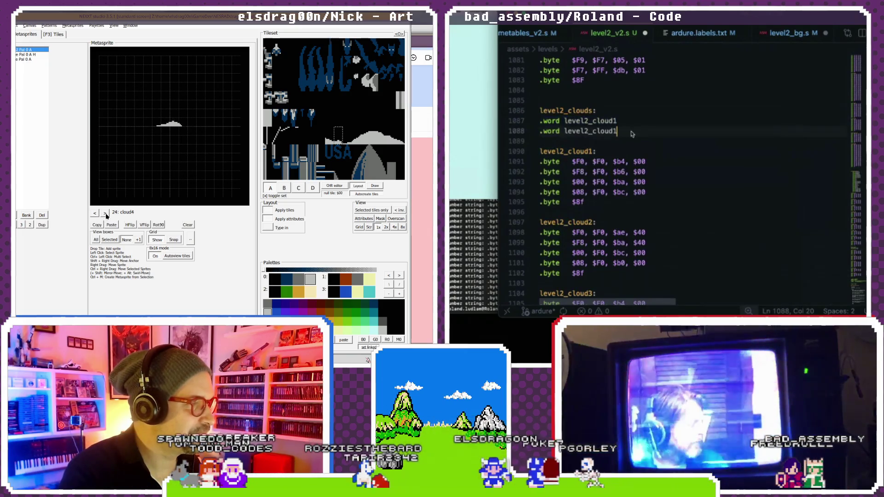
pyautogui.click(106, 213)
pyautogui.press('Return')
pyautogui.hotkey('ctrl', 'v')
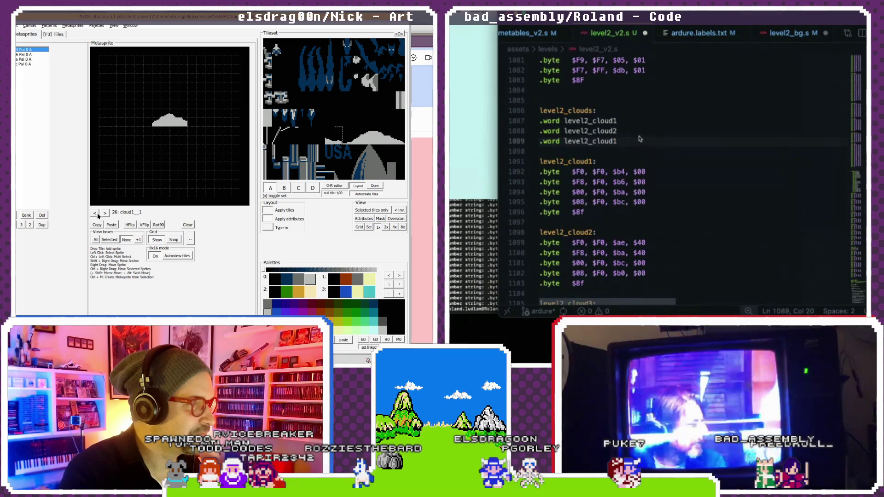
pyautogui.scroll(-3, 648, 145)
pyautogui.click(98, 215)
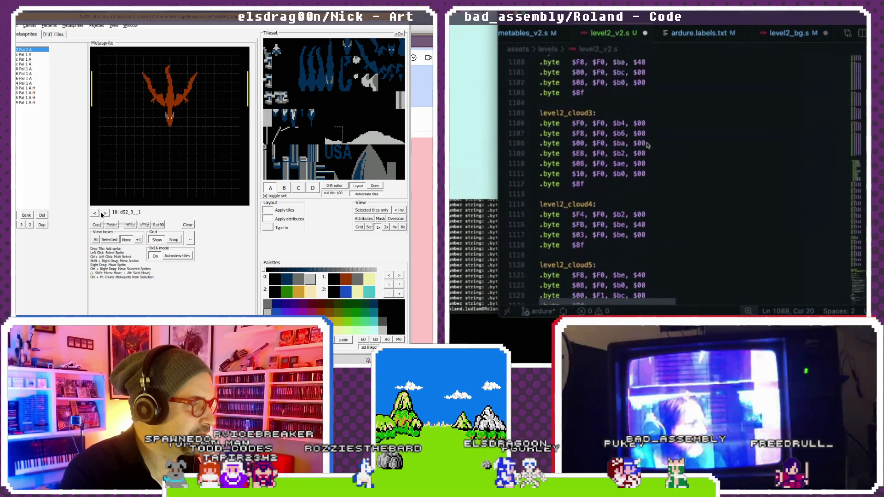
pyautogui.click(104, 214)
pyautogui.press('Return')
pyautogui.click(105, 213)
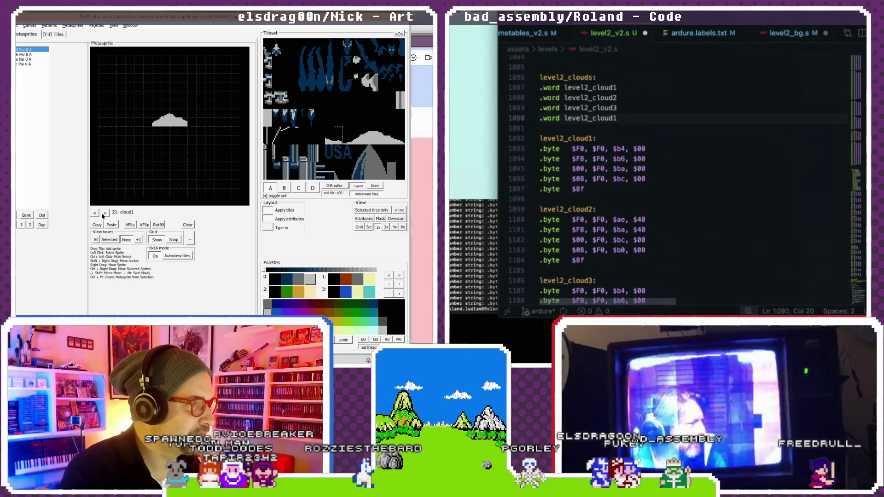
pyautogui.click(95, 213)
pyautogui.click(95, 213)
pyautogui.scroll(-8, 640, 130)
pyautogui.click(94, 213)
pyautogui.click(95, 213)
pyautogui.press('Return')
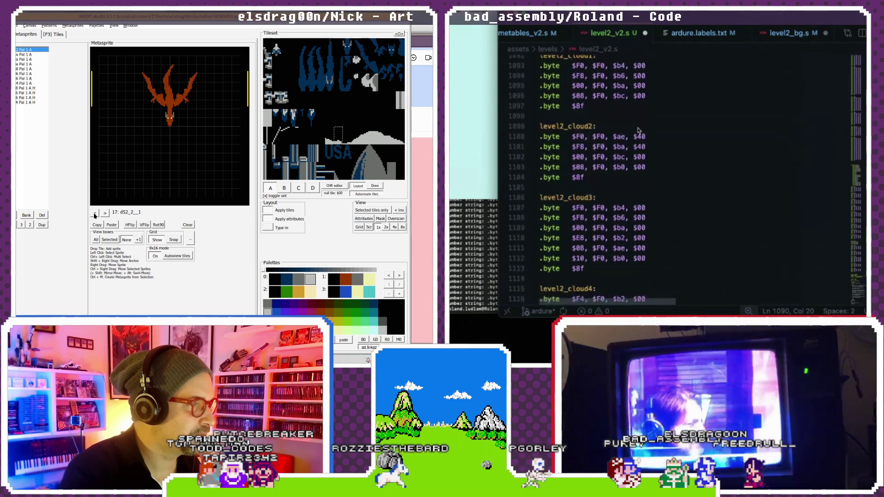
pyautogui.write('.word level2_cloud1')
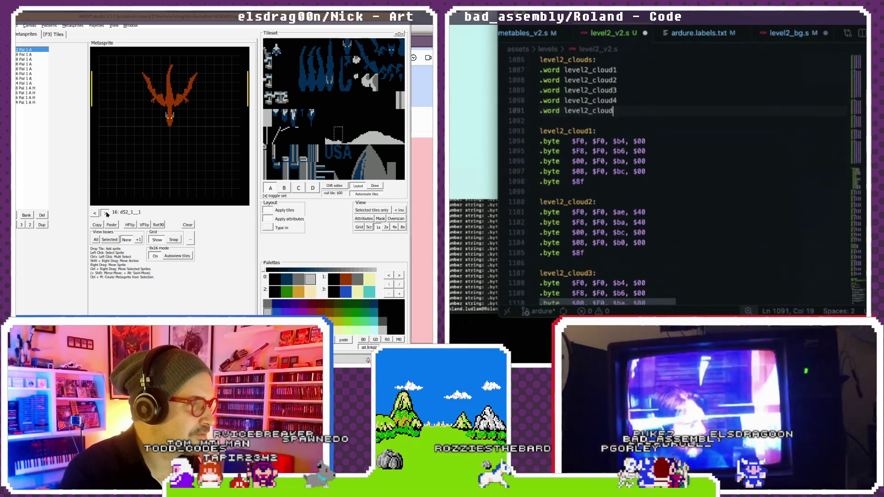
pyautogui.write('5')
# - Bring up and dismiss the context options for the level2_cloud3 table entry
pyautogui.click(105, 213)
pyautogui.scroll(1, 654, 125)
pyautogui.click(105, 213)
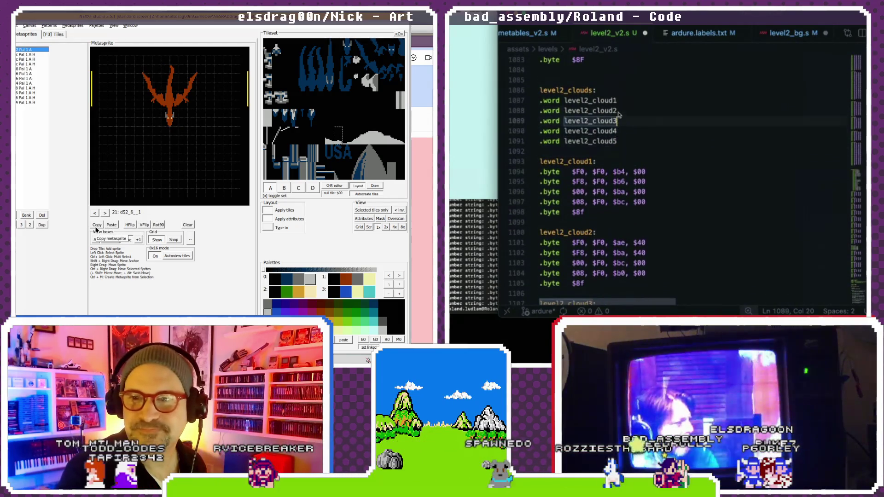
pyautogui.click(619, 101)
pyautogui.rightClick(640, 120)
pyautogui.press('Escape')
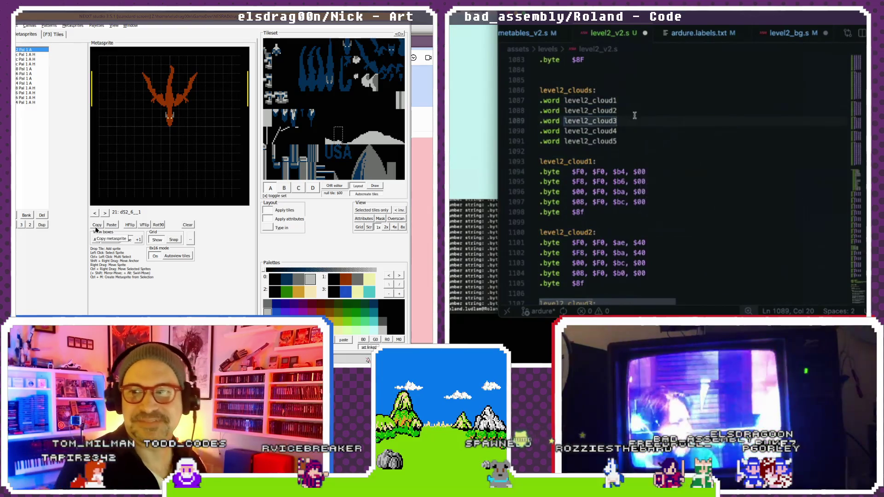
pyautogui.scroll(4, 634, 115)
pyautogui.scroll(20, 634, 115)
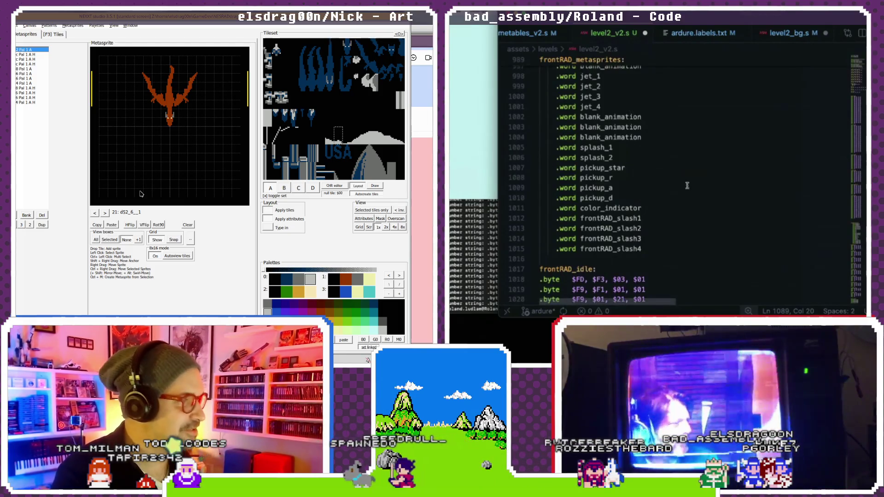
pyautogui.scroll(20, 679, 179)
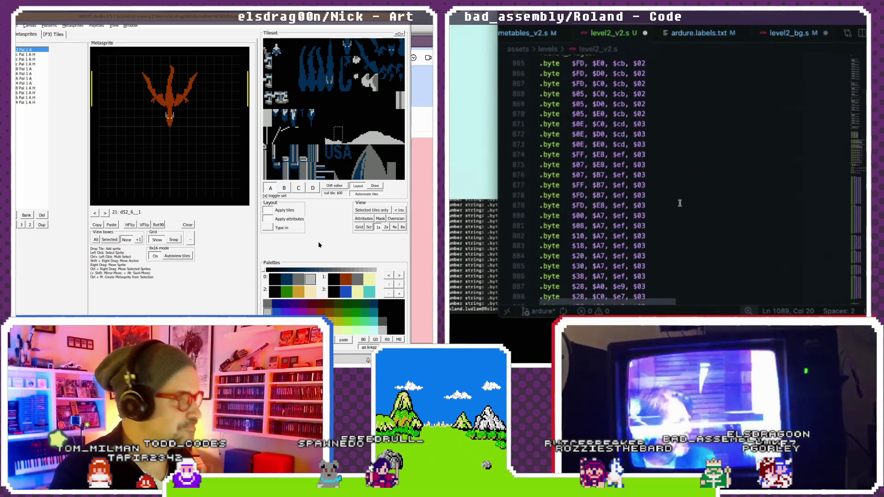
pyautogui.scroll(9, 680, 203)
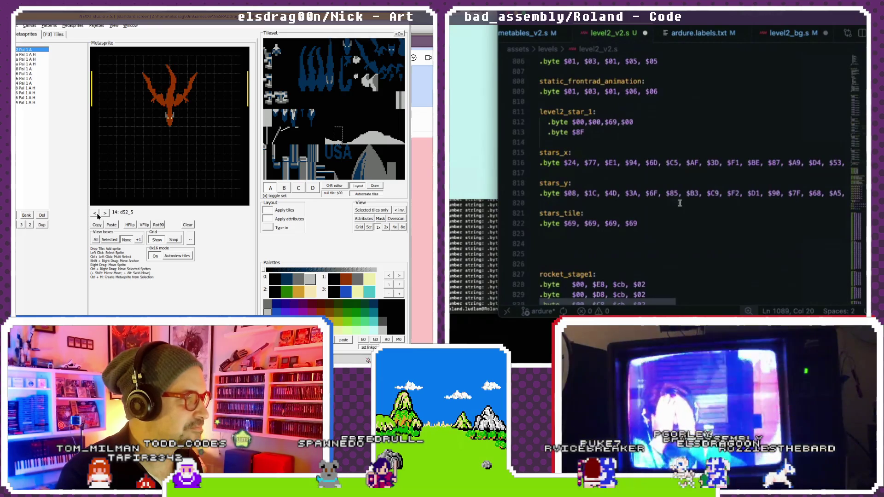
pyautogui.click(97, 214)
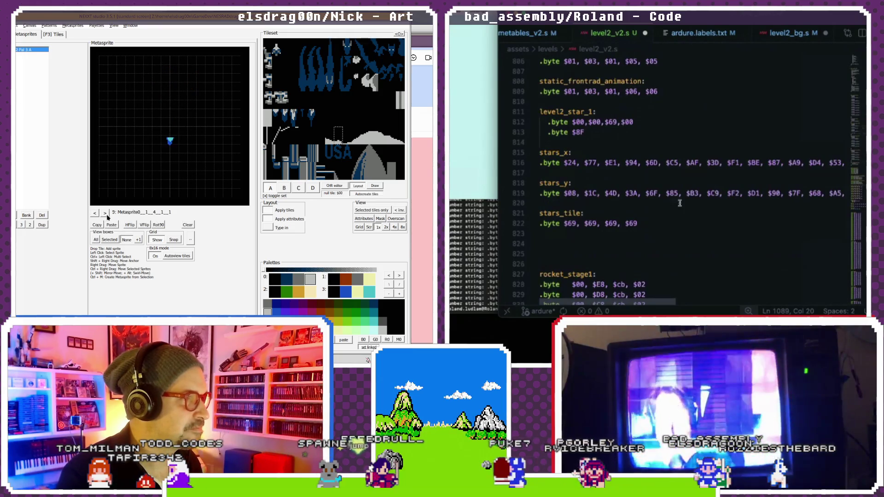
pyautogui.click(107, 216)
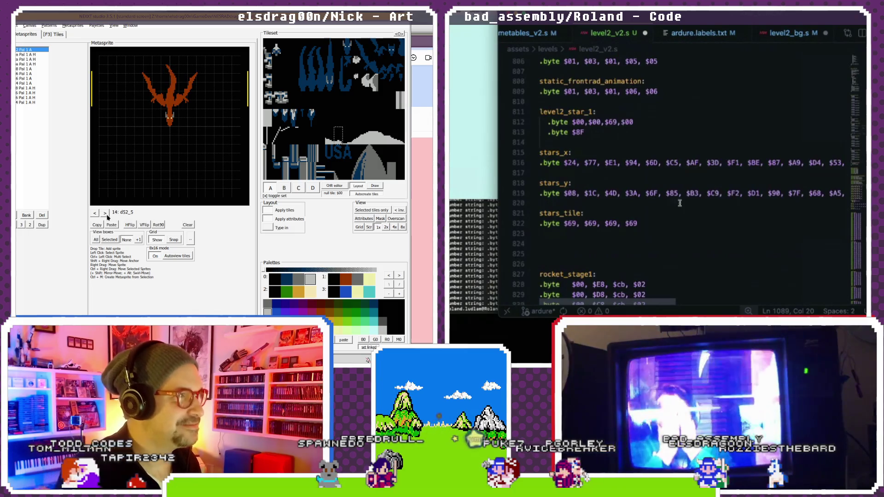
pyautogui.click(108, 215)
pyautogui.click(107, 216)
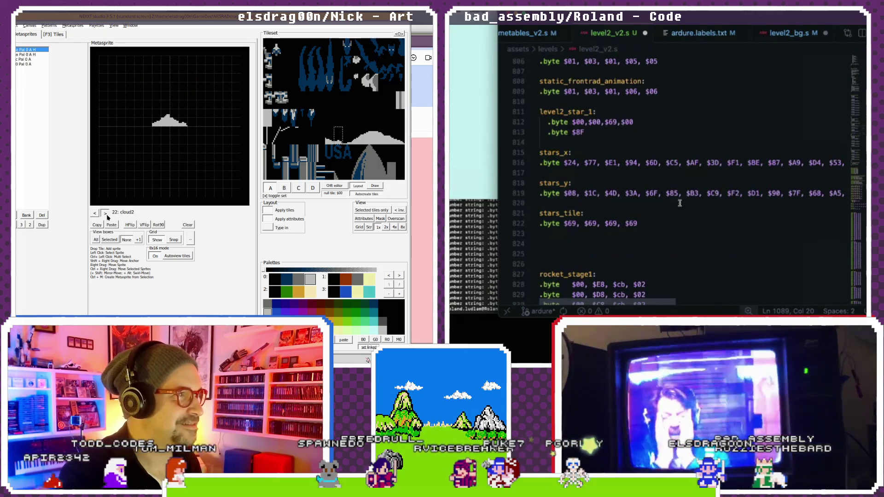
pyautogui.click(95, 214)
pyautogui.click(95, 214)
pyautogui.click(96, 214)
pyautogui.click(96, 213)
pyautogui.click(96, 214)
pyautogui.click(95, 213)
pyautogui.click(95, 213)
pyautogui.click(95, 214)
pyautogui.click(95, 213)
pyautogui.click(96, 213)
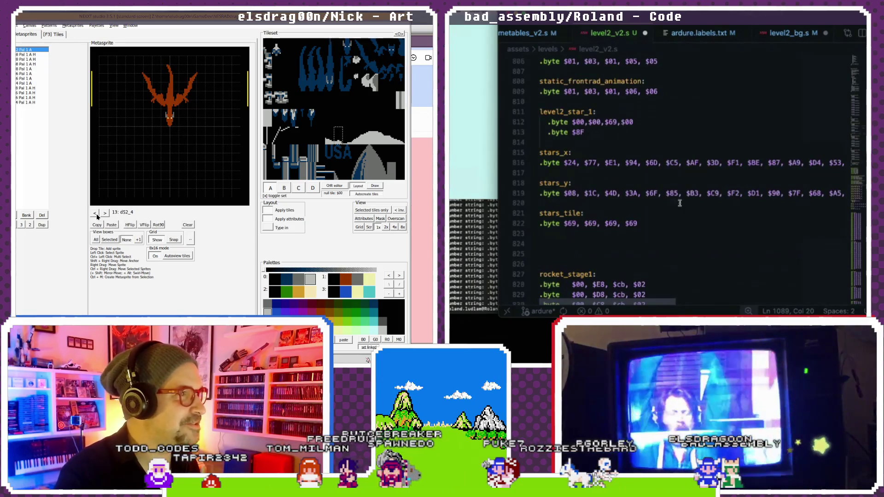
pyautogui.click(95, 214)
pyautogui.click(96, 214)
pyautogui.click(95, 214)
pyautogui.click(95, 214)
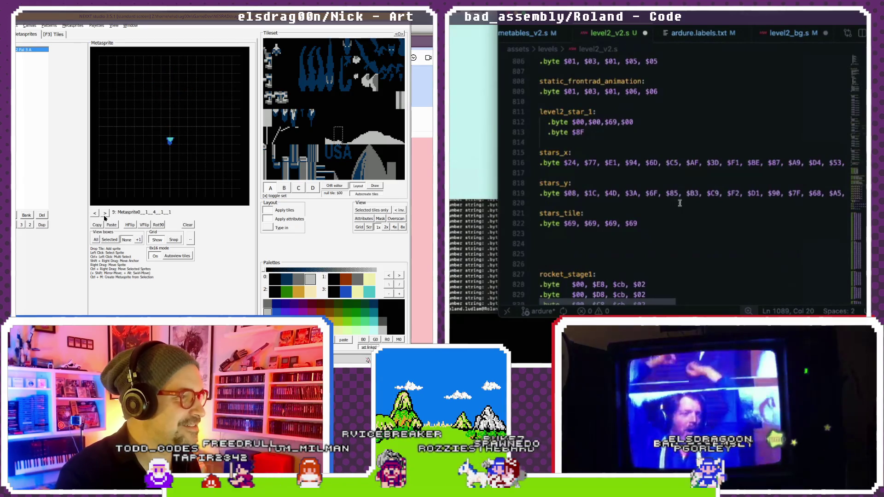
pyautogui.click(105, 214)
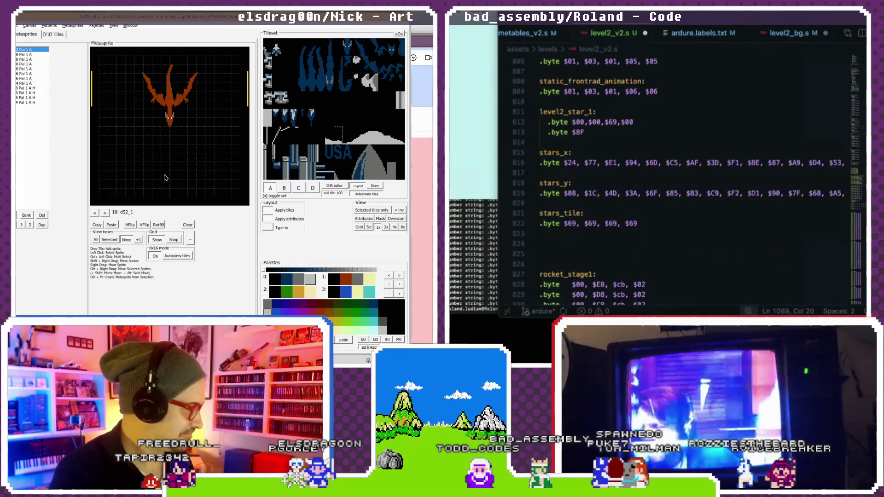
# - Preview the small cyan metasprite, then the red dragon metasprite
pyautogui.click(95, 213)
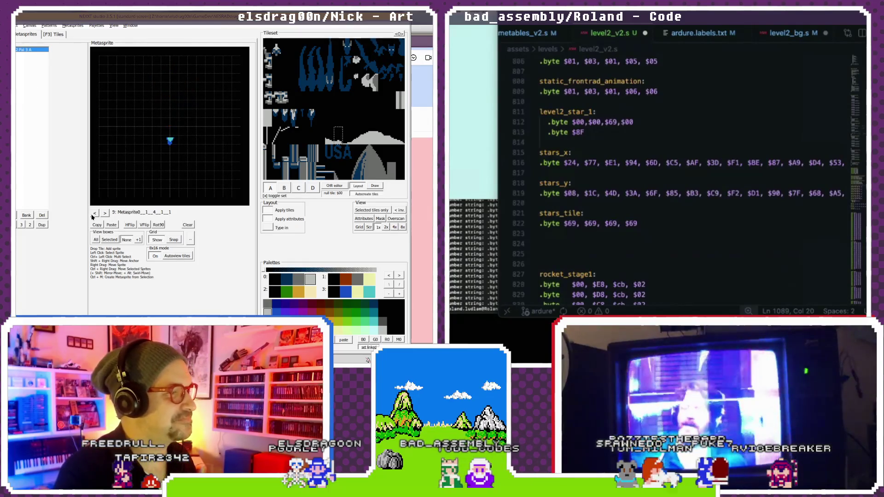
pyautogui.click(105, 216)
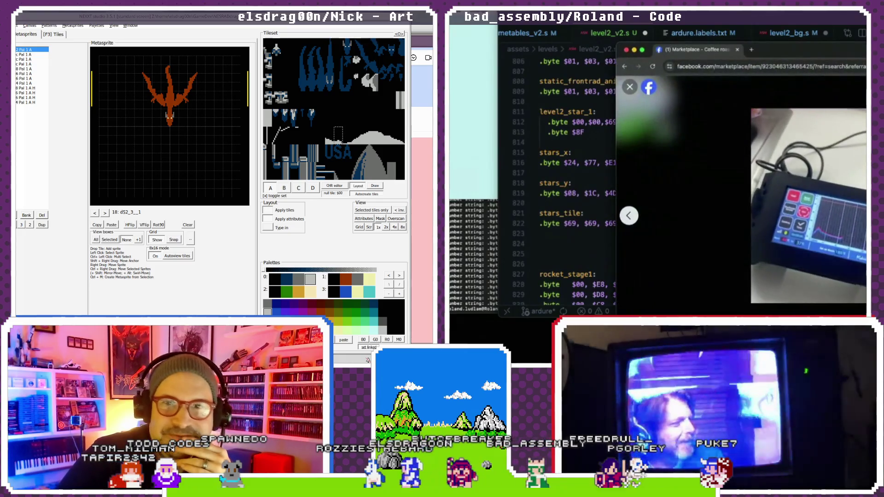
# - Restart the listing video and step through the listing photos to the fifth one
pyautogui.click(682, 292)
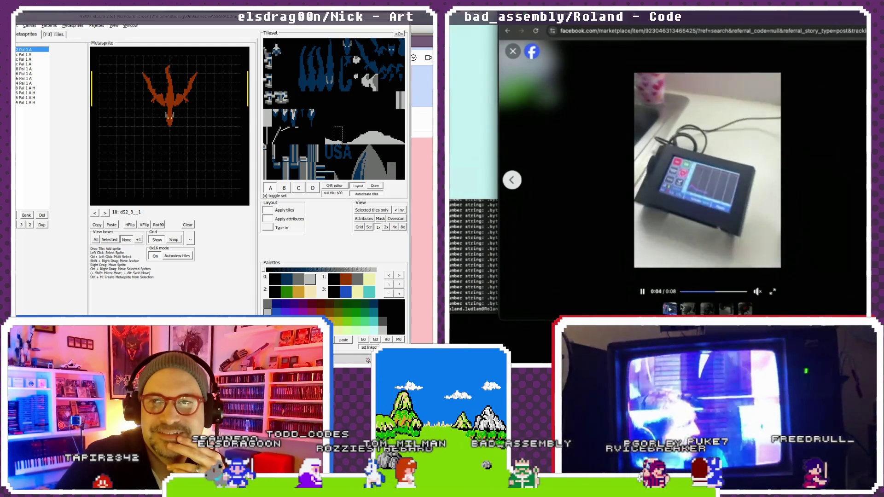
pyautogui.click(689, 309)
pyautogui.click(707, 309)
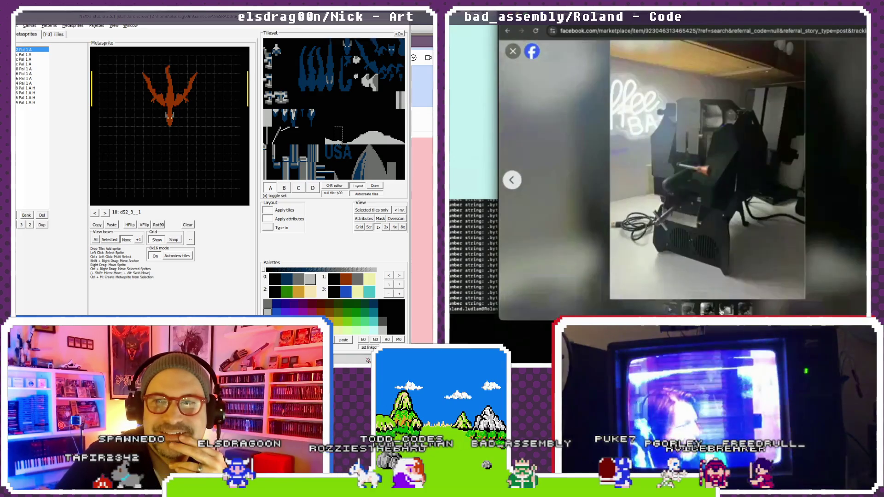
pyautogui.click(727, 309)
pyautogui.click(746, 309)
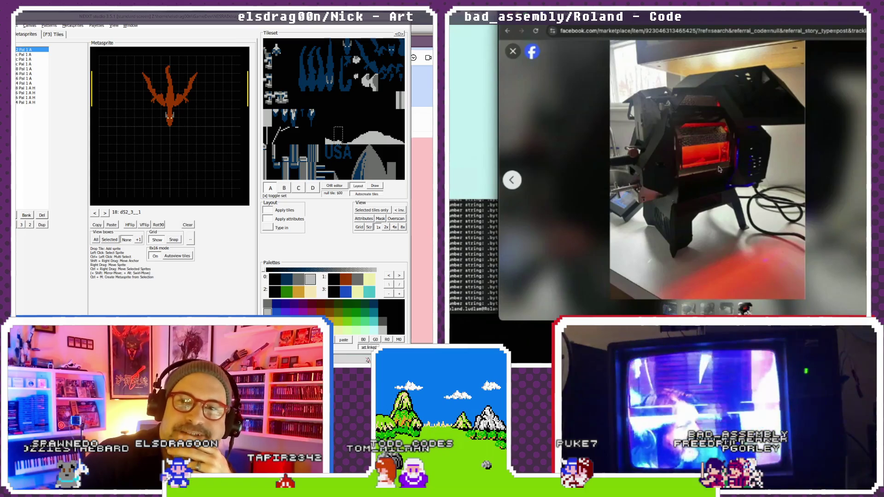
# - Zoom in on the roaster's glowing drum and back out, twice
pyautogui.click(700, 145)
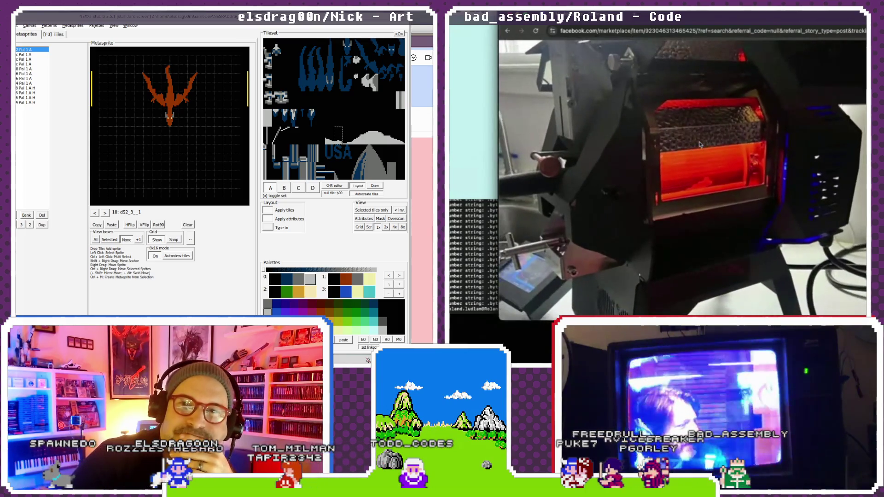
pyautogui.click(693, 150)
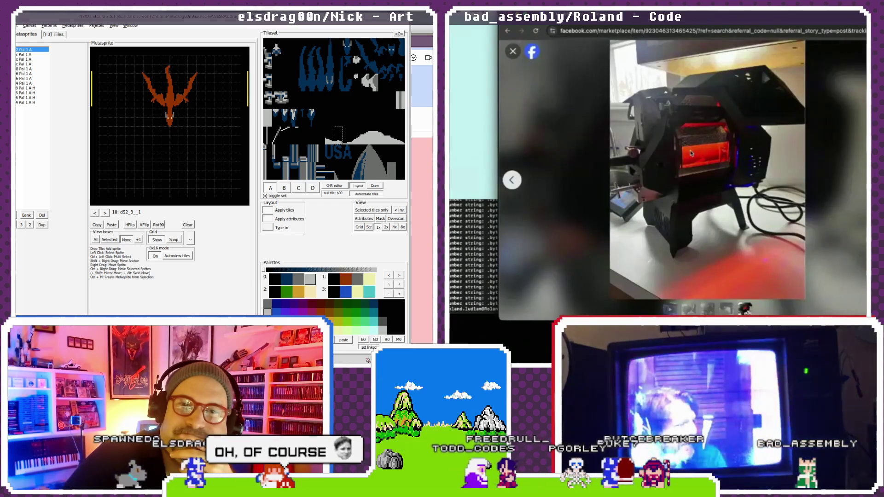
pyautogui.click(693, 152)
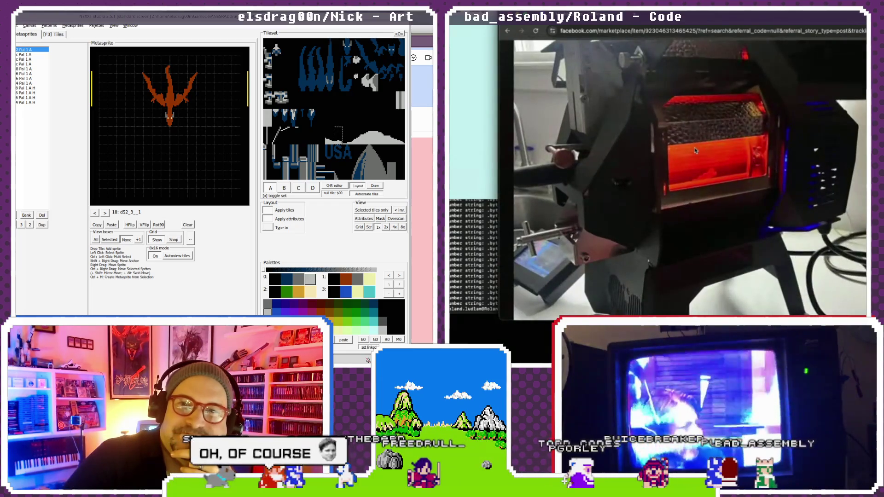
pyautogui.click(696, 150)
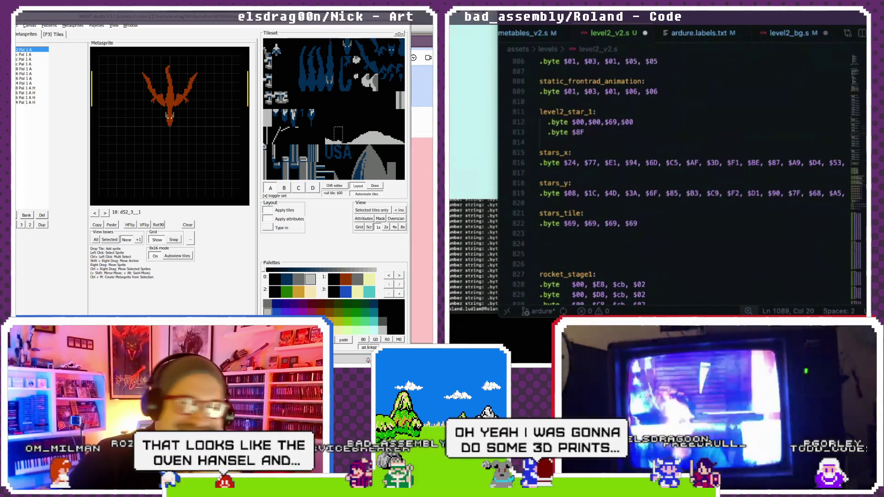
# - Place the caret after level2_star_1 data and browse the metasprites to d52_2
pyautogui.click(775, 120)
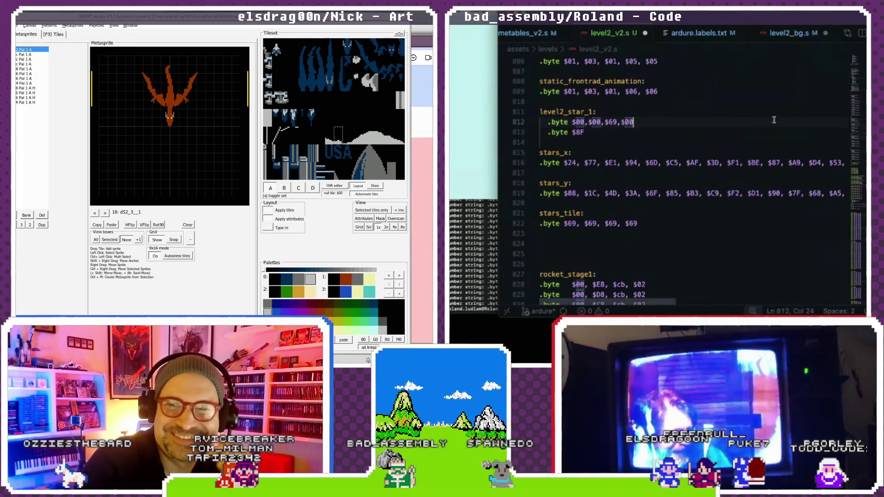
pyautogui.scroll(20, 775, 120)
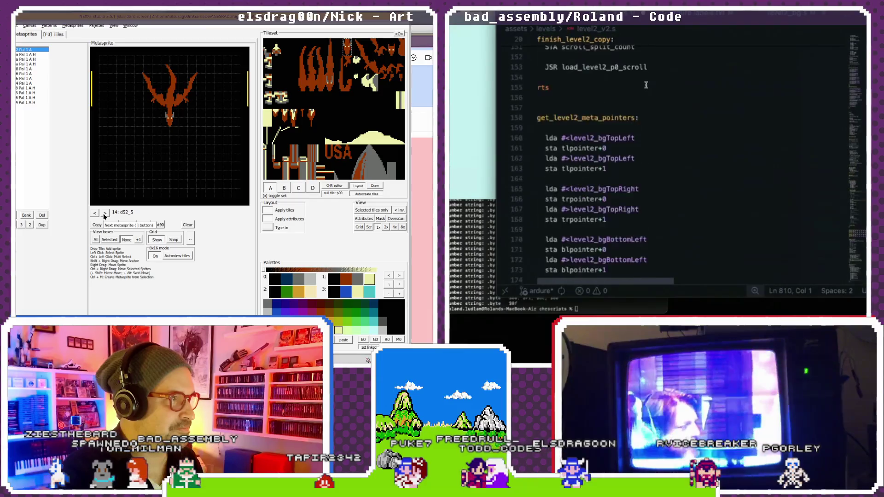
pyautogui.click(105, 213)
pyautogui.scroll(-20, 636, 106)
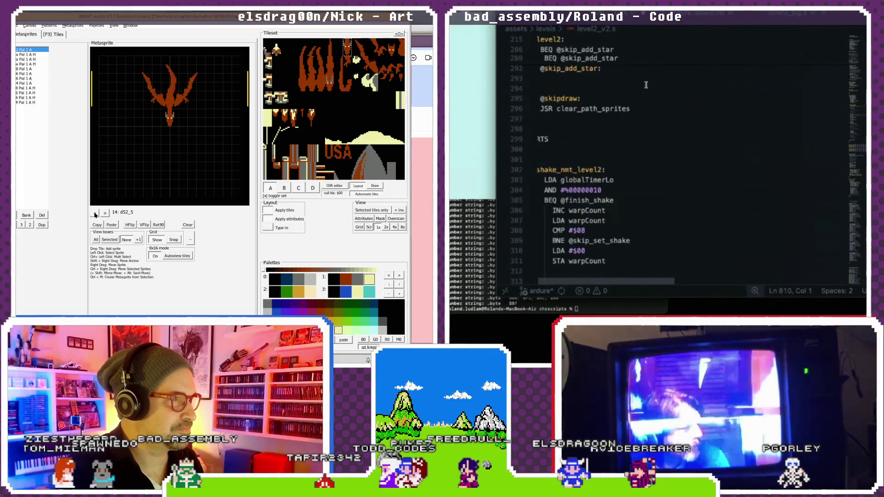
pyautogui.click(94, 213)
pyautogui.scroll(-20, 622, 127)
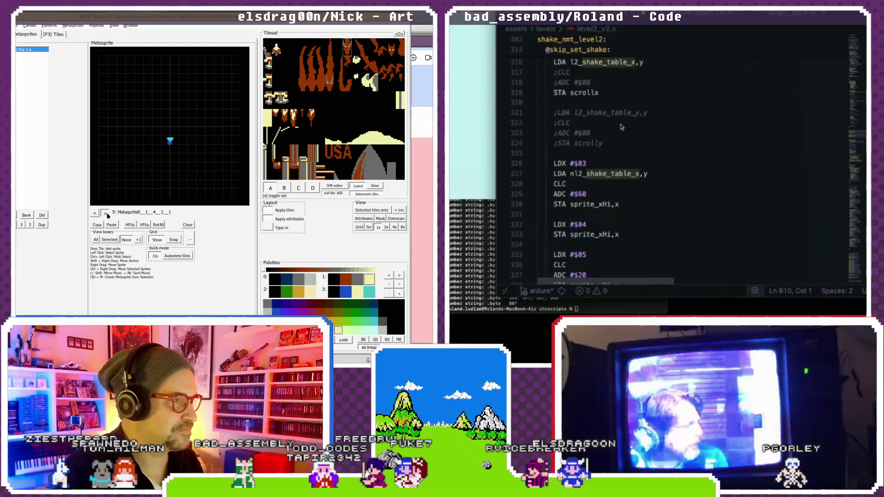
pyautogui.click(105, 213)
pyautogui.click(105, 212)
pyautogui.scroll(-8, 622, 128)
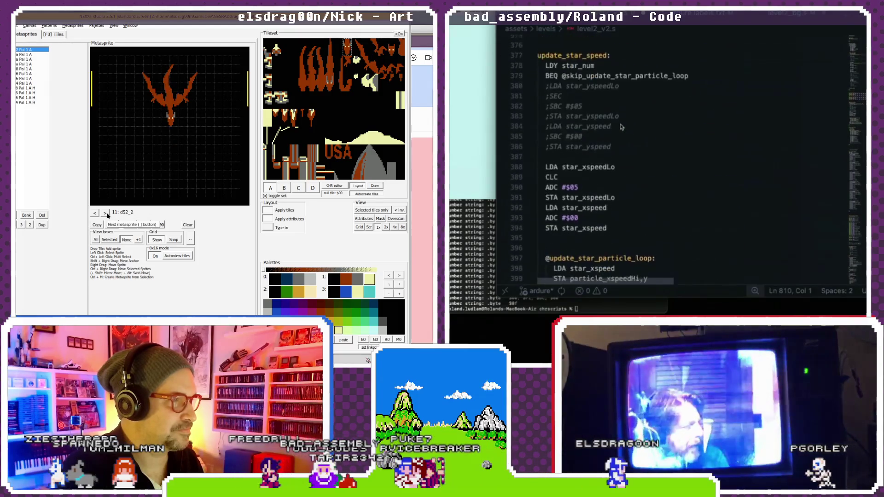
# - Step forward through the dragon metasprites past d52_6
pyautogui.press('[')
pyautogui.scroll(-10, 622, 128)
pyautogui.click(105, 212)
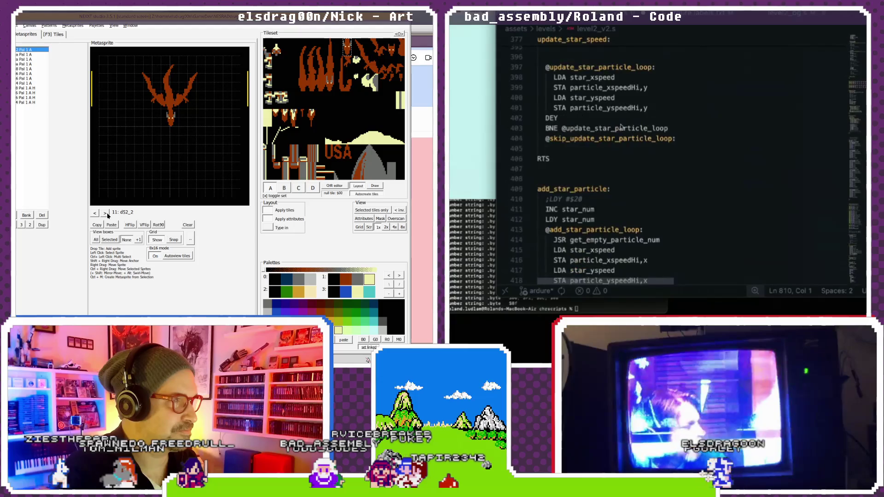
pyautogui.click(105, 213)
pyautogui.click(105, 212)
pyautogui.click(105, 213)
pyautogui.click(105, 213)
pyautogui.scroll(-5, 622, 127)
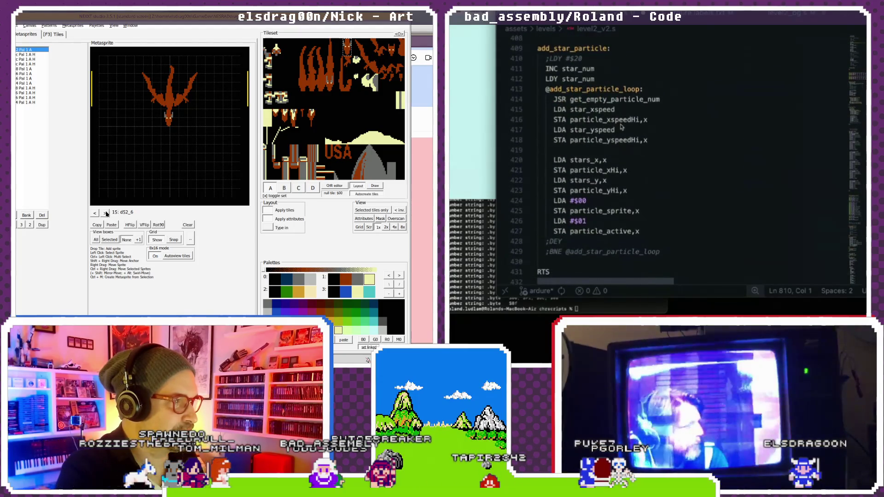
pyautogui.click(105, 213)
pyautogui.scroll(-1, 621, 127)
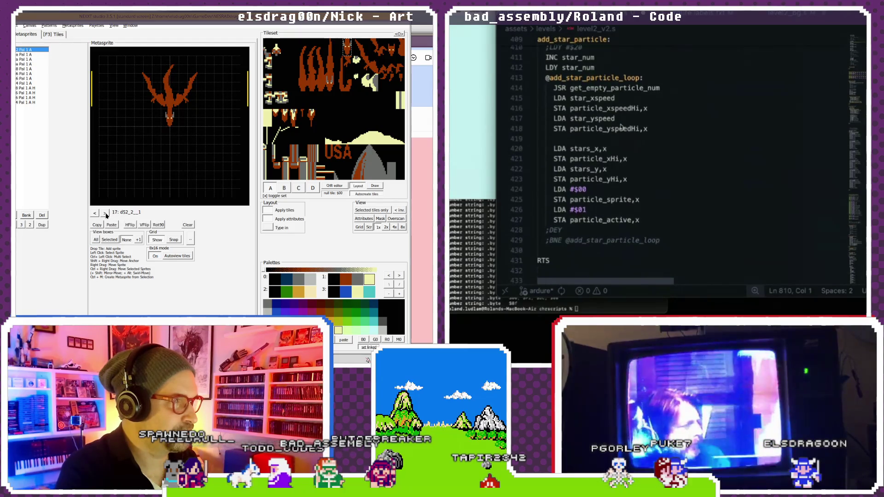
pyautogui.scroll(4, 621, 127)
pyautogui.scroll(-4, 622, 127)
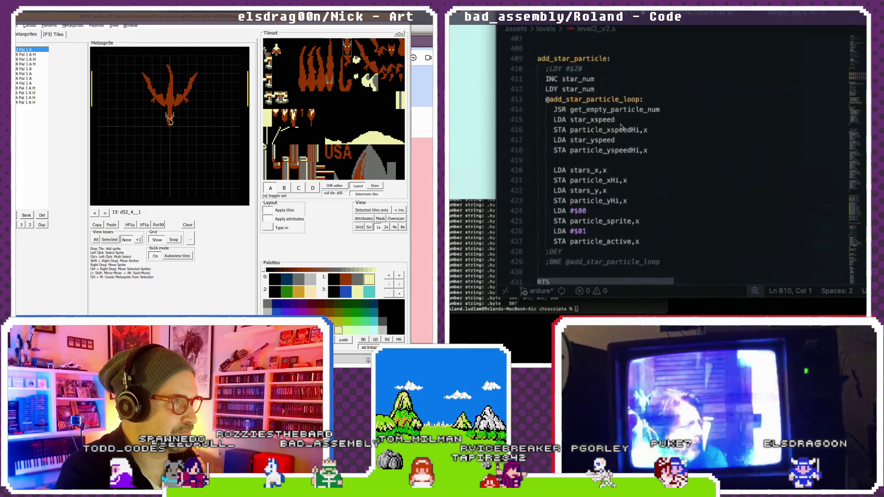
pyautogui.scroll(3, 622, 128)
# - Uncomment the LDY line in add_star_particle and select its digit 2
pyautogui.click(106, 213)
pyautogui.click(106, 213)
pyautogui.moveTo(546, 78); pyautogui.dragTo(549, 81)
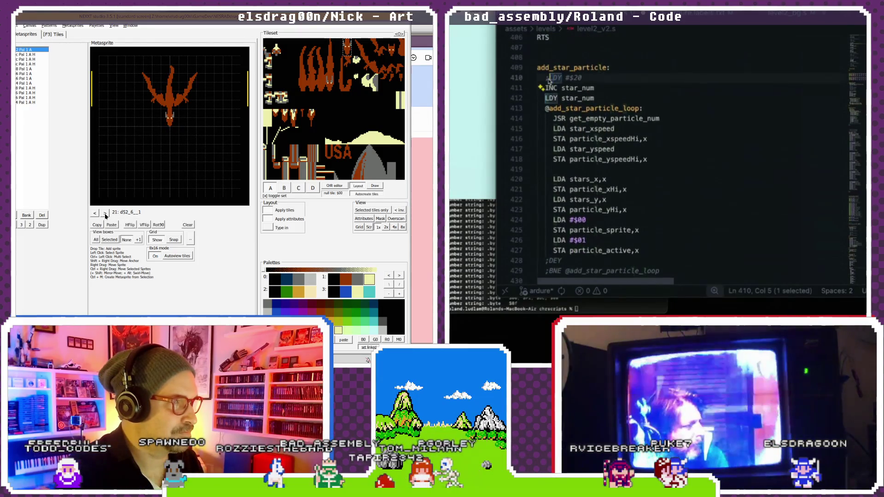
pyautogui.click(106, 213)
pyautogui.press('BackSpace')
pyautogui.scroll(1, 572, 83)
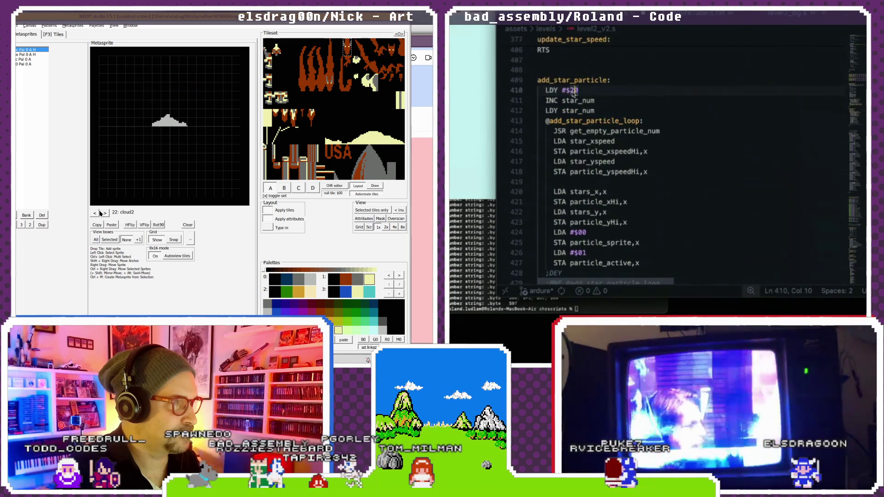
pyautogui.click(99, 213)
pyautogui.click(98, 213)
pyautogui.hotkey('shift', 'Left')
pyautogui.scroll(-10, 579, 119)
# - Uncomment the DEY instruction below it
pyautogui.click(95, 213)
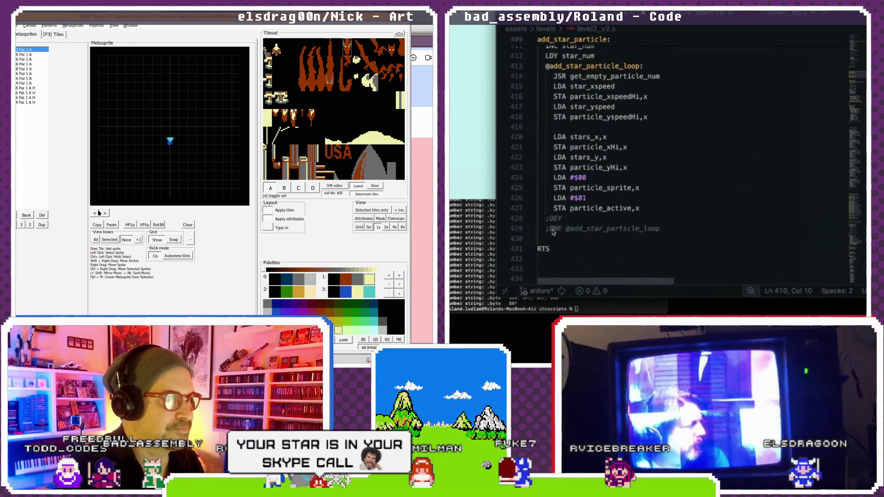
pyautogui.click(95, 212)
pyautogui.doubleClick(556, 219)
pyautogui.click(95, 213)
pyautogui.press('BackSpace')
# - Step forward toward cloud2, back to dragon metasprite d52_5, then onward again
pyautogui.click(104, 214)
pyautogui.click(549, 229)
pyautogui.click(587, 198)
pyautogui.click(104, 213)
pyautogui.click(104, 213)
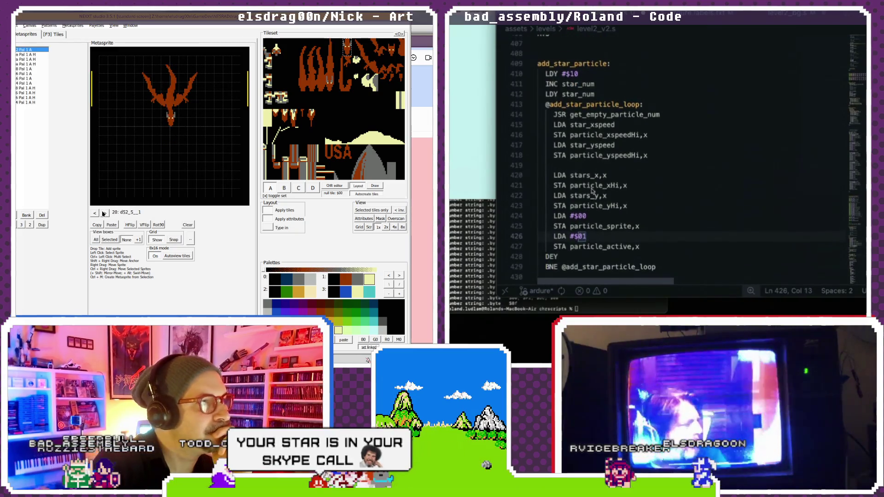
pyautogui.scroll(10, 599, 161)
pyautogui.click(104, 214)
pyautogui.click(104, 214)
pyautogui.click(104, 214)
pyautogui.scroll(9, 603, 151)
pyautogui.click(96, 213)
pyautogui.click(95, 212)
pyautogui.click(96, 212)
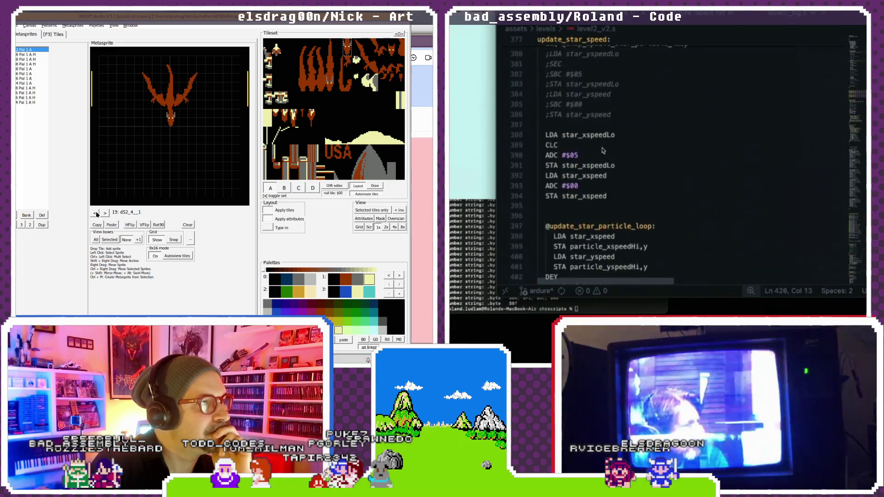
pyautogui.click(96, 213)
pyautogui.click(96, 213)
pyautogui.click(106, 213)
pyautogui.click(106, 213)
pyautogui.scroll(-1, 604, 154)
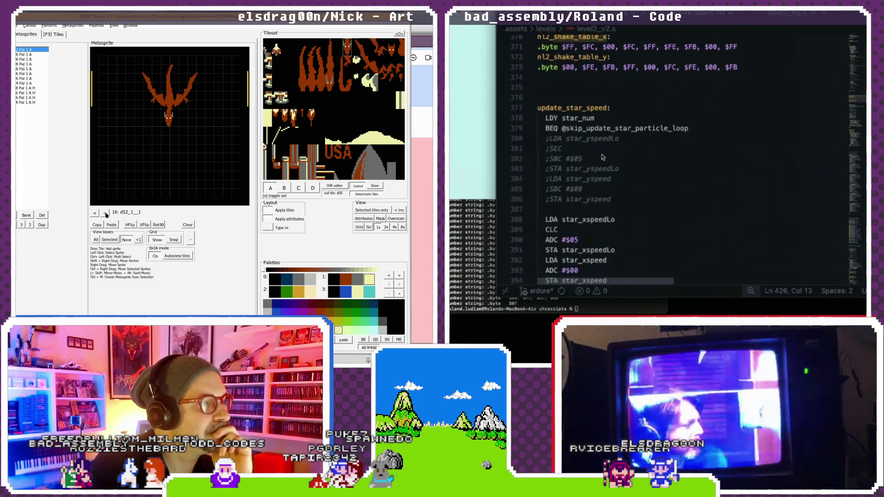
pyautogui.click(106, 212)
pyautogui.scroll(-2, 602, 157)
# - Select dragon metasprite sprites and change one sprite's tile
pyautogui.click(156, 102)
pyautogui.scroll(-3, 604, 166)
pyautogui.click(347, 61)
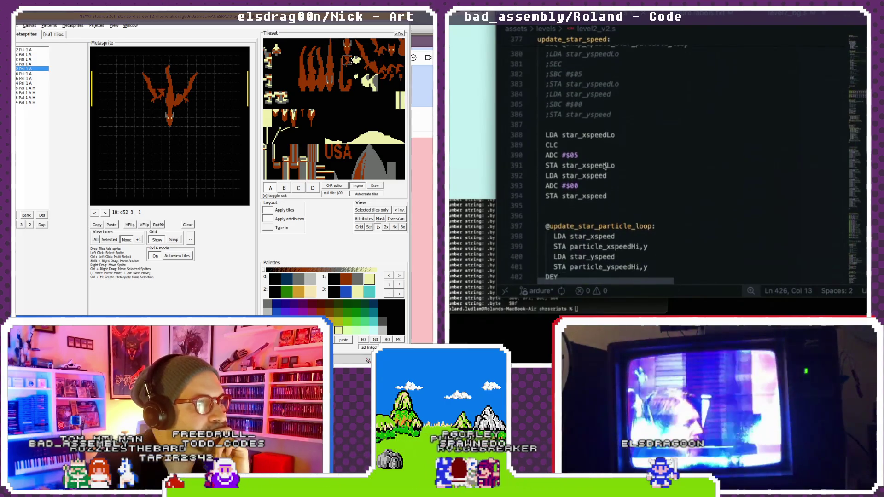
pyautogui.scroll(-2, 605, 174)
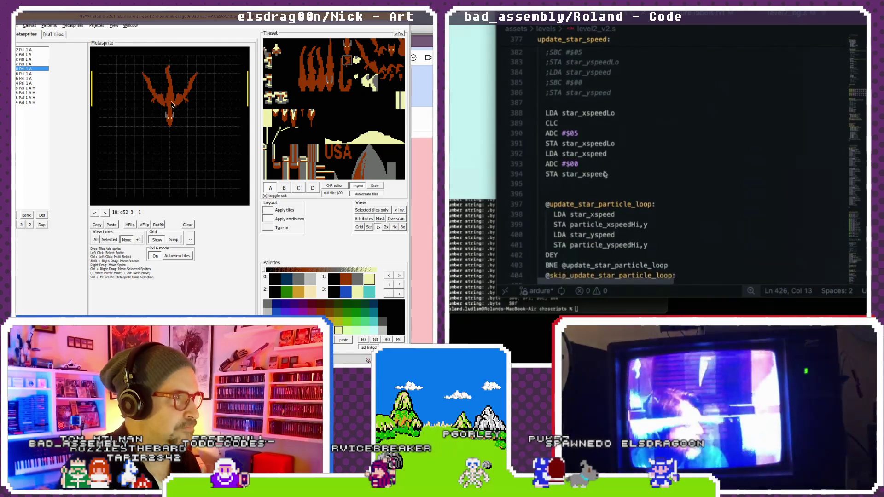
pyautogui.click(155, 100)
pyautogui.scroll(-2, 605, 174)
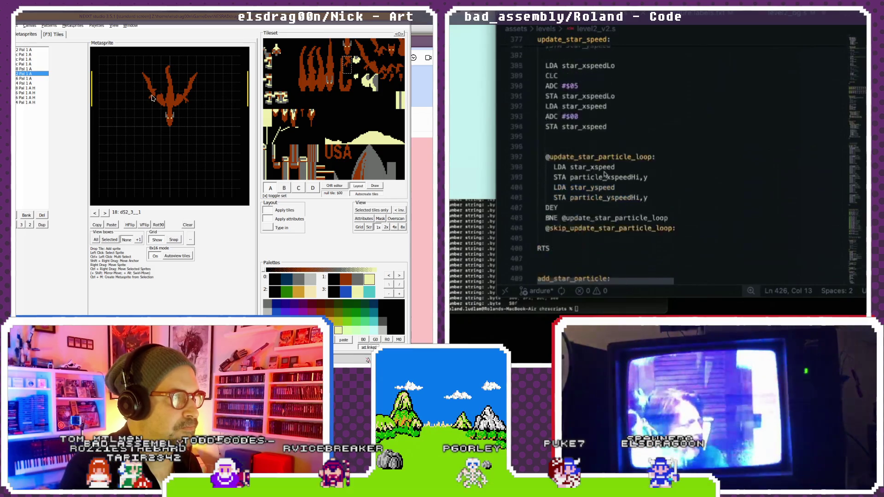
pyautogui.scroll(10, 605, 175)
pyautogui.scroll(20, 605, 174)
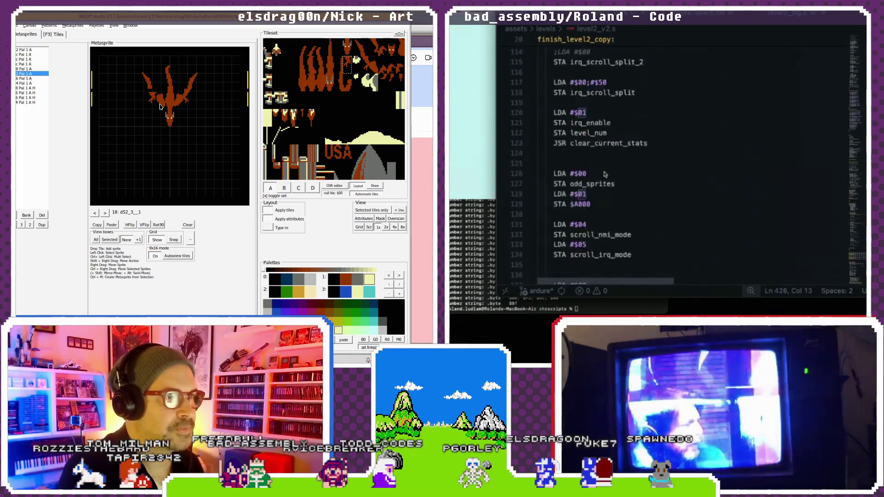
pyautogui.scroll(-20, 605, 174)
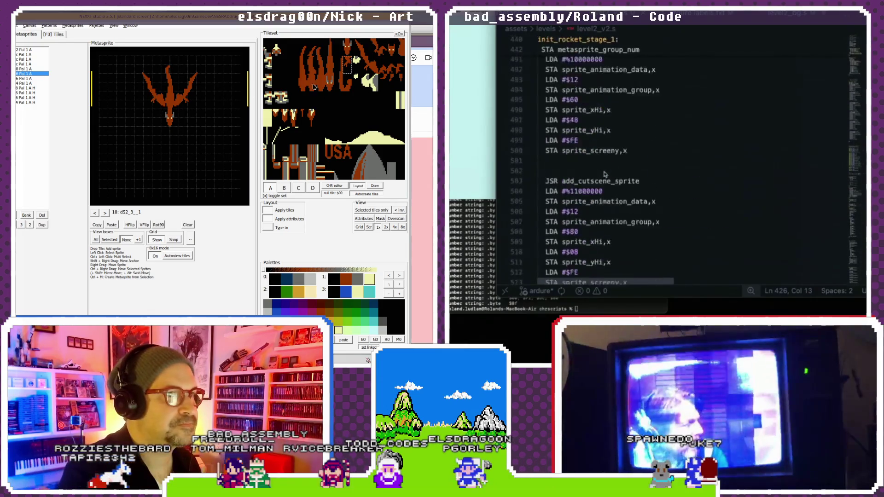
pyautogui.scroll(5, 604, 175)
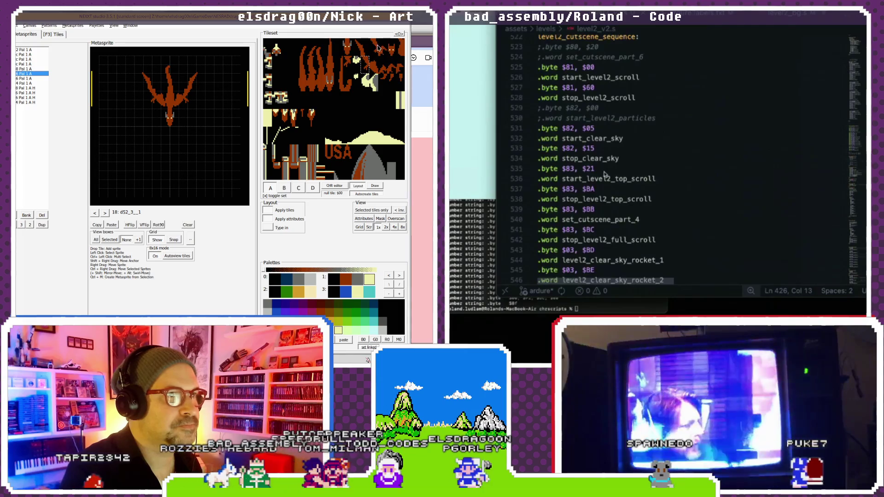
# - Uncomment the start_level2_particles trigger and cut it out of mid-sequence
pyautogui.click(542, 108)
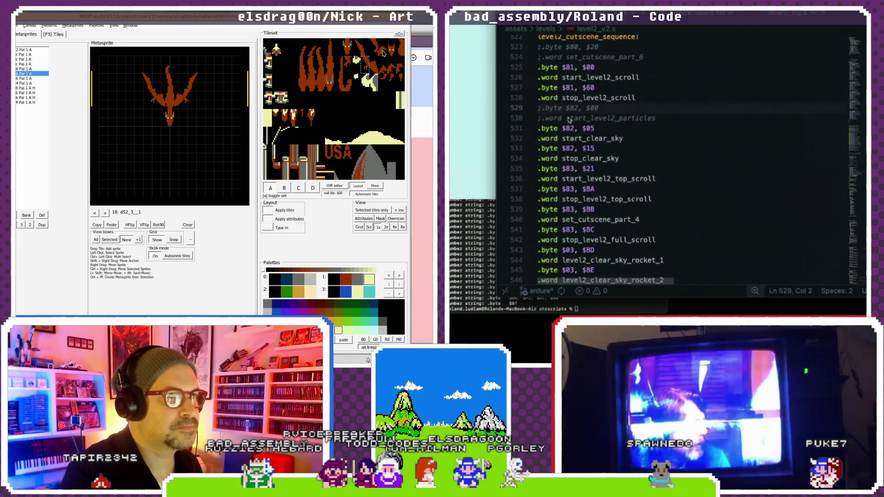
pyautogui.scroll(-1, 659, 138)
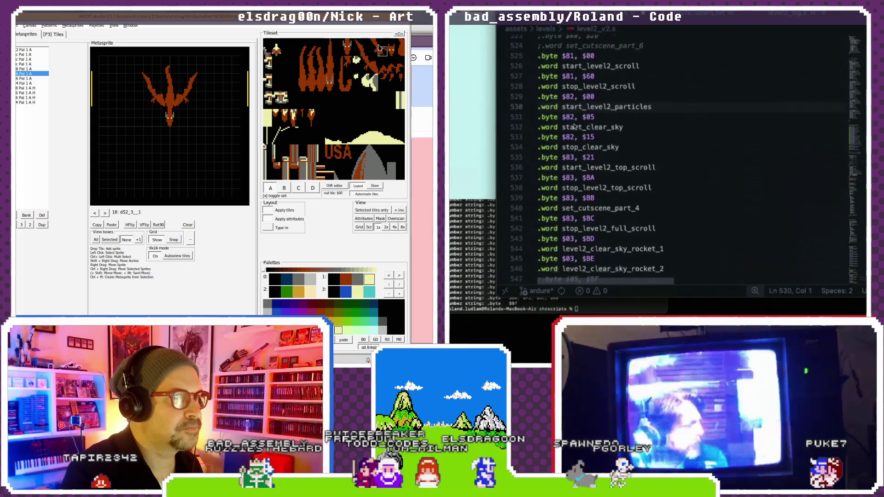
pyautogui.moveTo(562, 88)
pyautogui.mouseDown()
pyautogui.moveTo(658, 95)
pyautogui.moveTo(523, 81)
pyautogui.mouseUp()
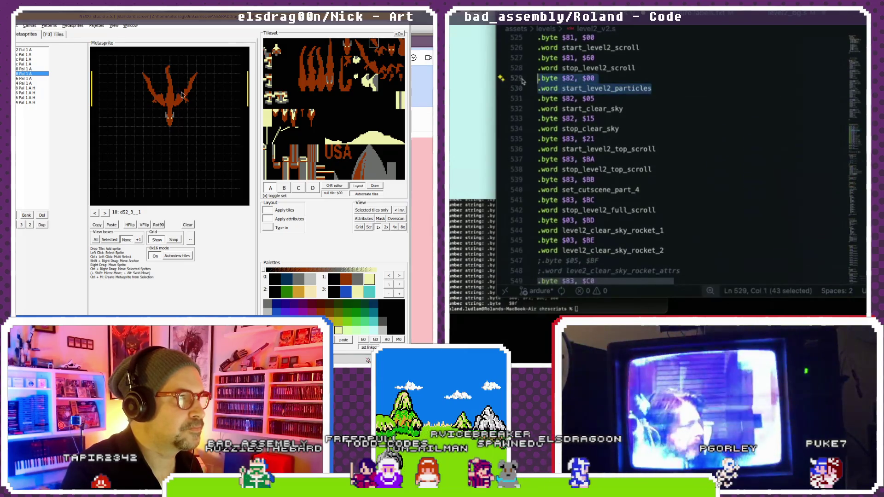
pyautogui.press('BackSpace')
pyautogui.press('BackSpace')
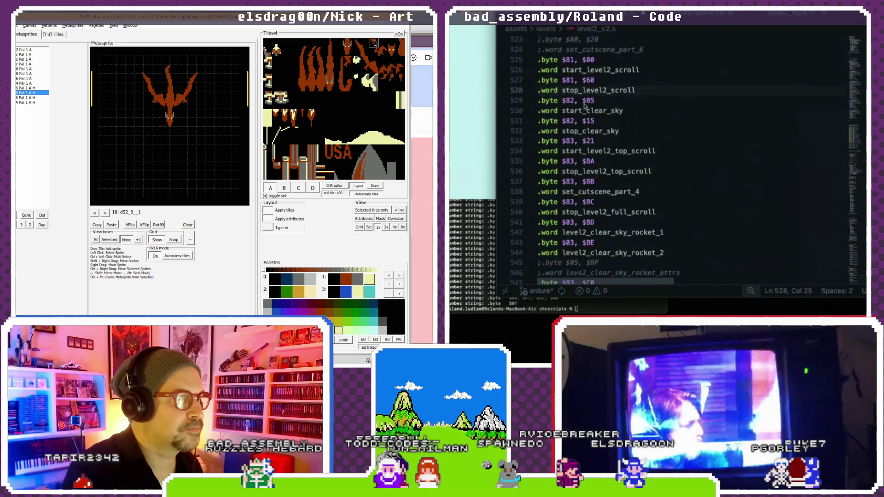
# - Add '.byte $82, $00' and '.word start_level2_particles' after set_cutscene_part_6
pyautogui.scroll(-4, 582, 129)
pyautogui.click(161, 105)
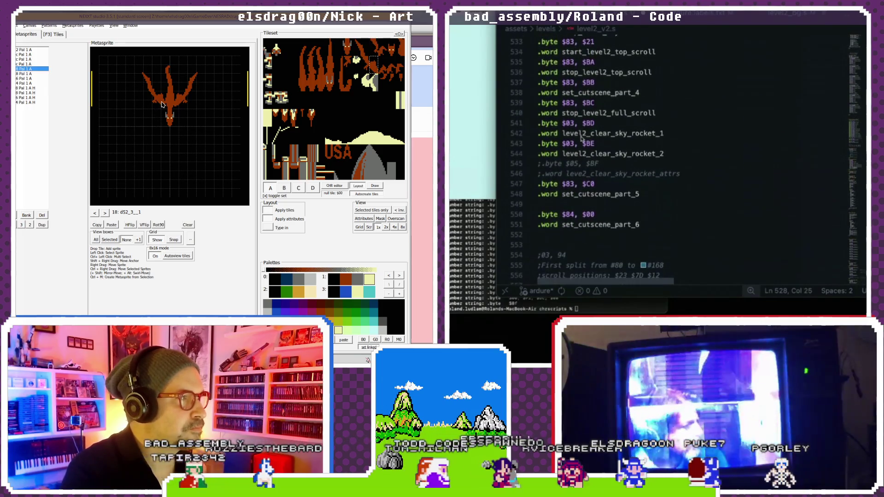
pyautogui.scroll(-1, 582, 139)
pyautogui.write('.byte $82, $00')
pyautogui.press('Return')
pyautogui.write('.word start_level2_particles')
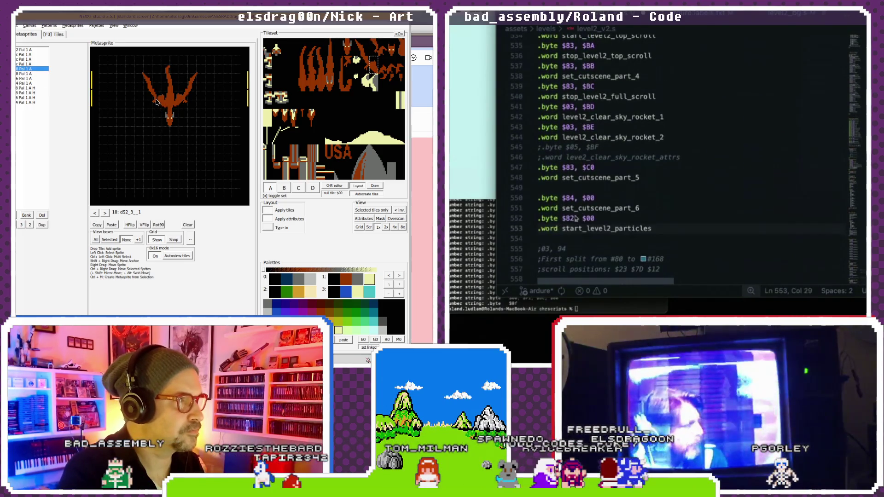
pyautogui.press('Return')
# - Retime the particles trigger to .byte $84, $20
pyautogui.click(151, 90)
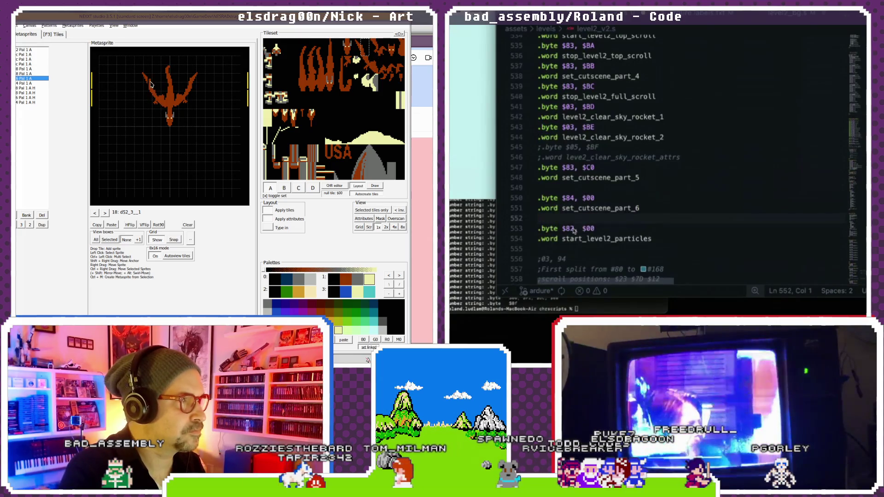
pyautogui.doubleClick(571, 228)
pyautogui.write('84')
pyautogui.click(183, 101)
pyautogui.moveTo(591, 229); pyautogui.dragTo(595, 229)
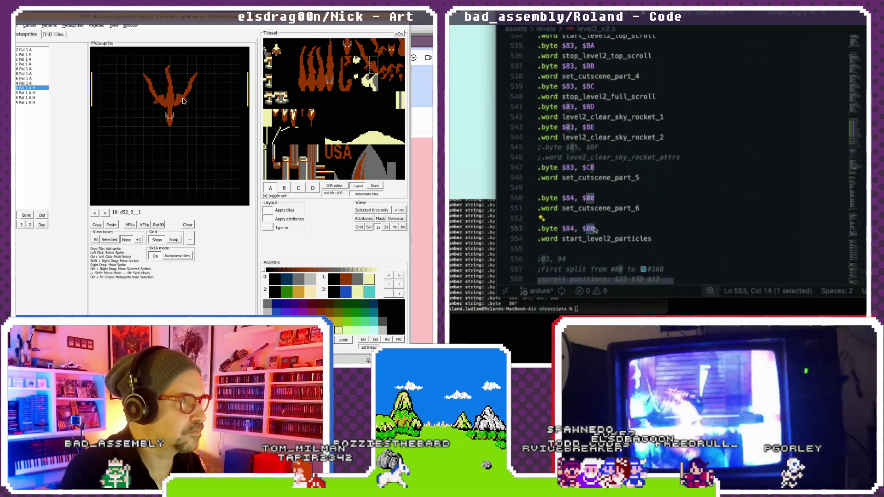
pyautogui.write('2')
pyautogui.click(606, 218)
pyautogui.scroll(-1, 610, 211)
# - Start a file search for 'st'
pyautogui.press('super+f')
pyautogui.write('st')
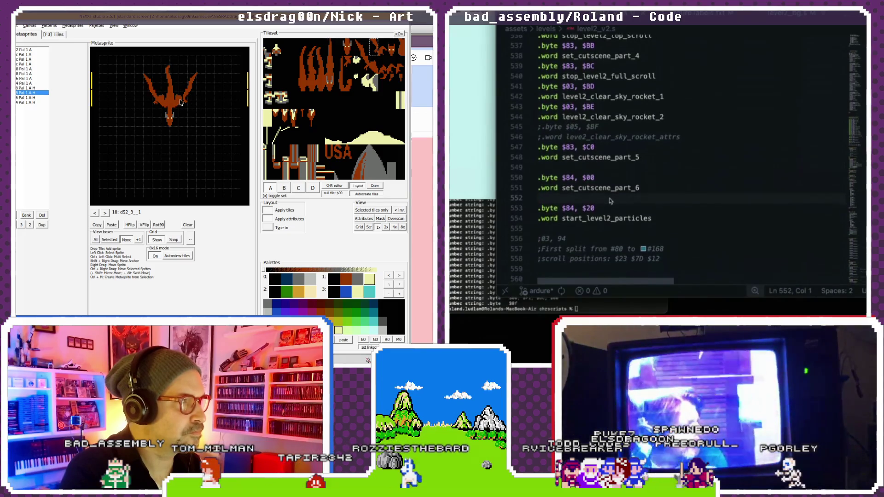
pyautogui.click(185, 106)
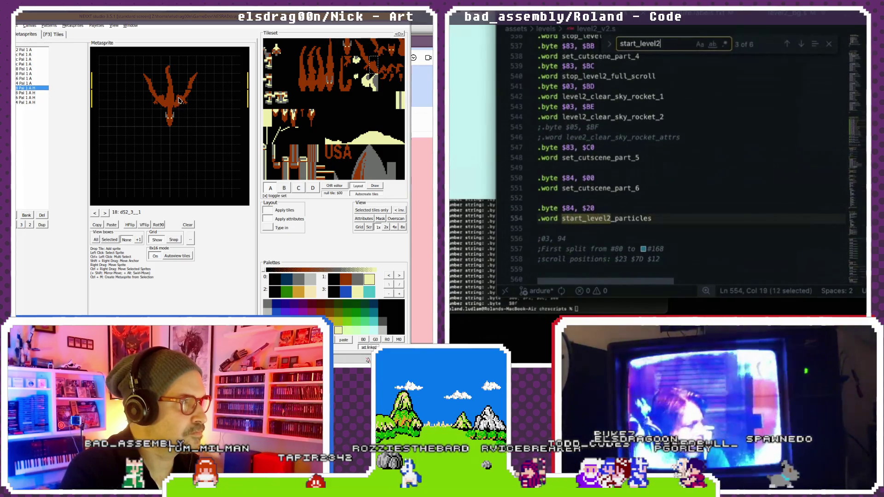
pyautogui.write('_particles')
pyautogui.press('Return')
pyautogui.click(187, 101)
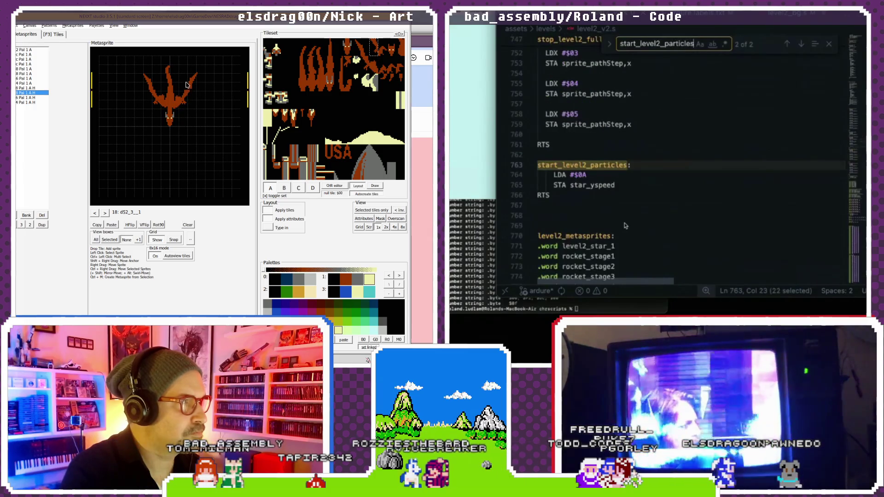
pyautogui.click(191, 90)
pyautogui.scroll(-1, 672, 163)
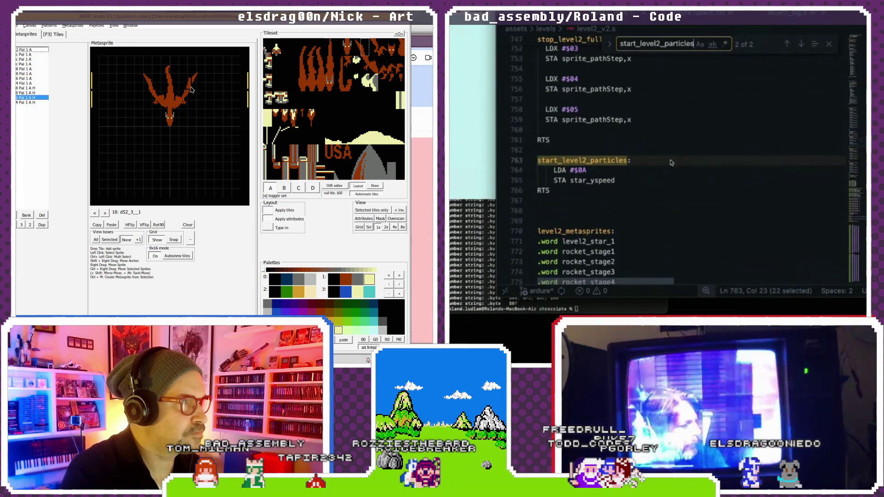
pyautogui.scroll(5, 739, 101)
pyautogui.click(105, 212)
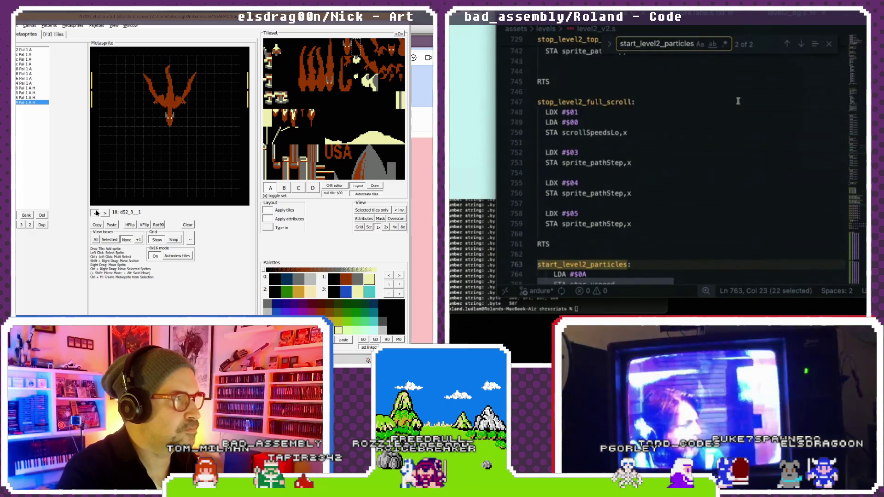
pyautogui.scroll(-6, 738, 101)
pyautogui.click(97, 213)
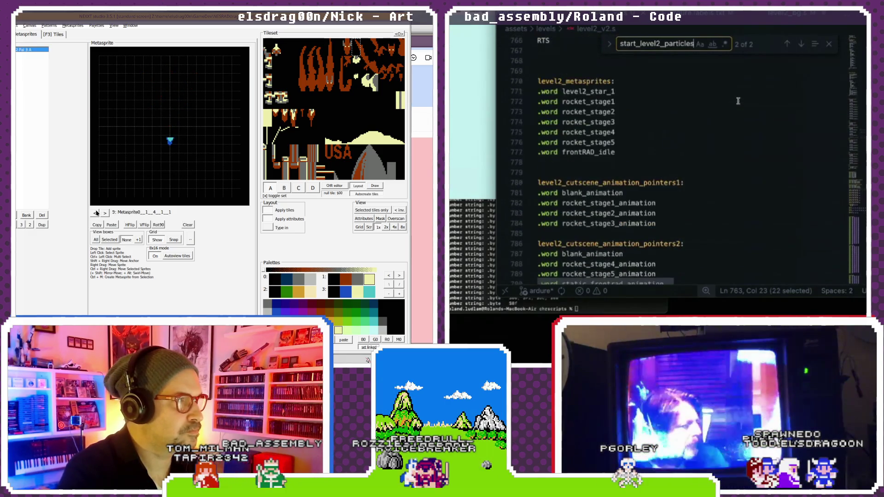
pyautogui.scroll(20, 738, 101)
pyautogui.click(105, 213)
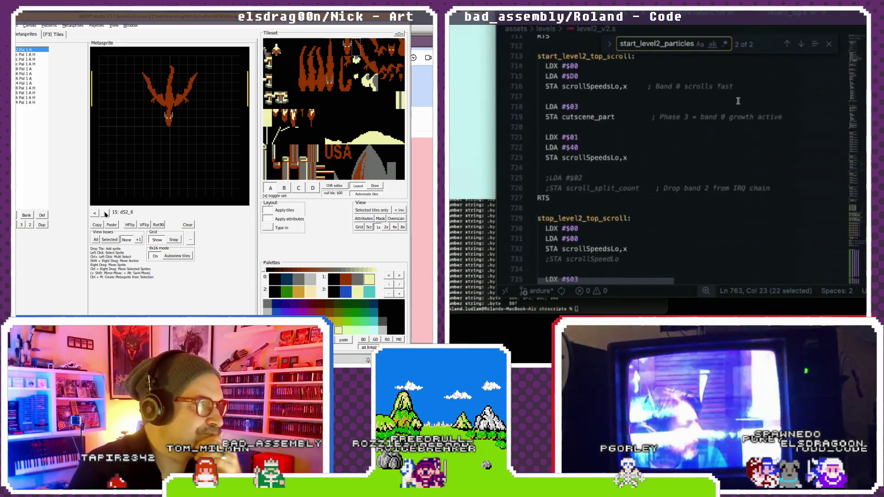
pyautogui.click(105, 212)
pyautogui.scroll(12, 739, 100)
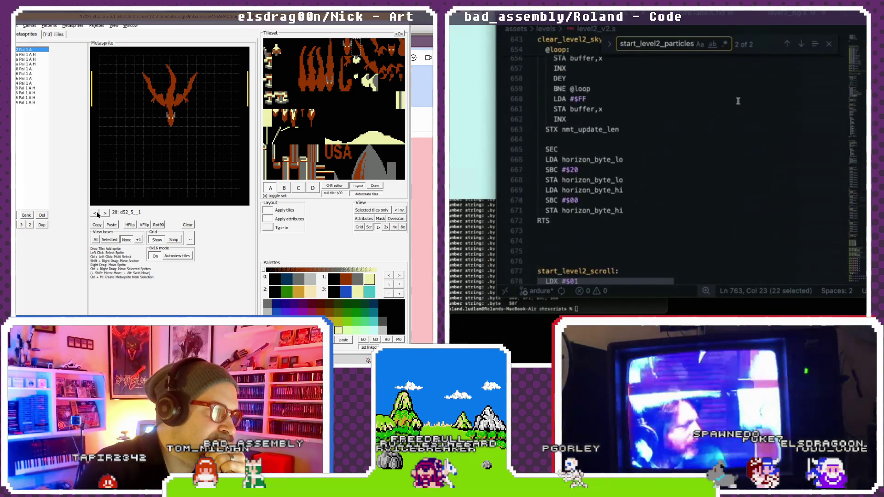
pyautogui.scroll(19, 738, 101)
pyautogui.click(105, 213)
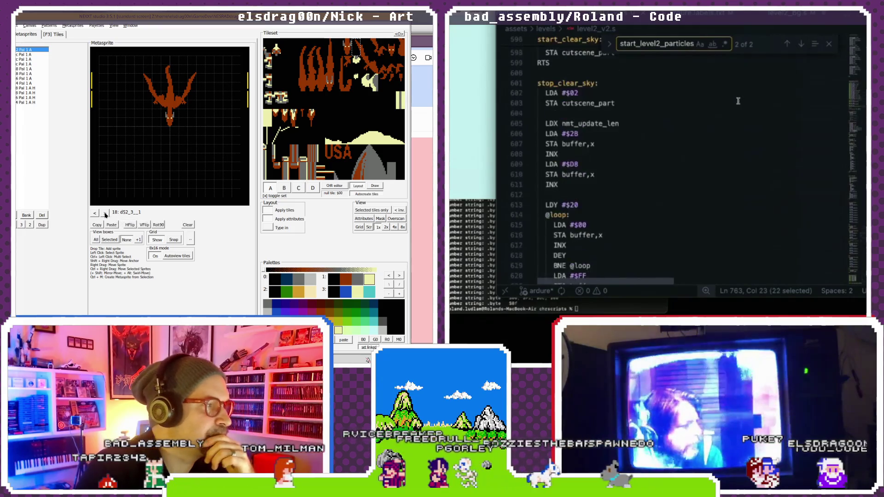
pyautogui.scroll(12, 738, 101)
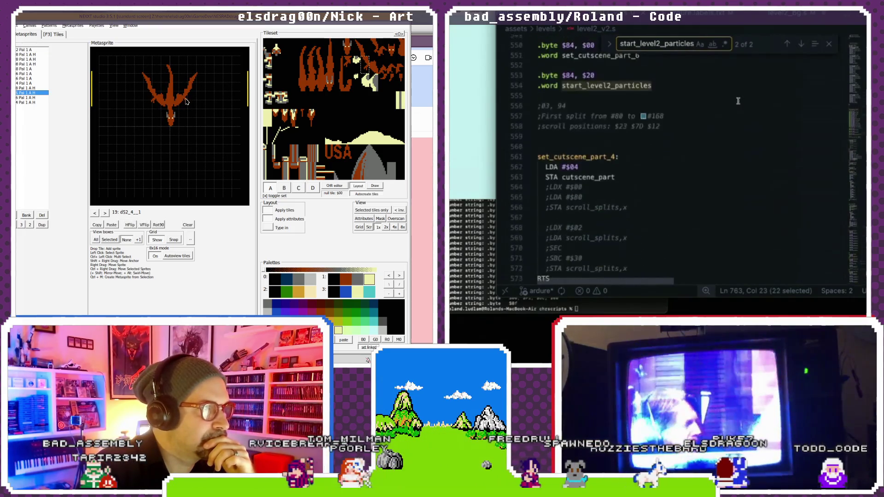
pyautogui.scroll(5, 739, 101)
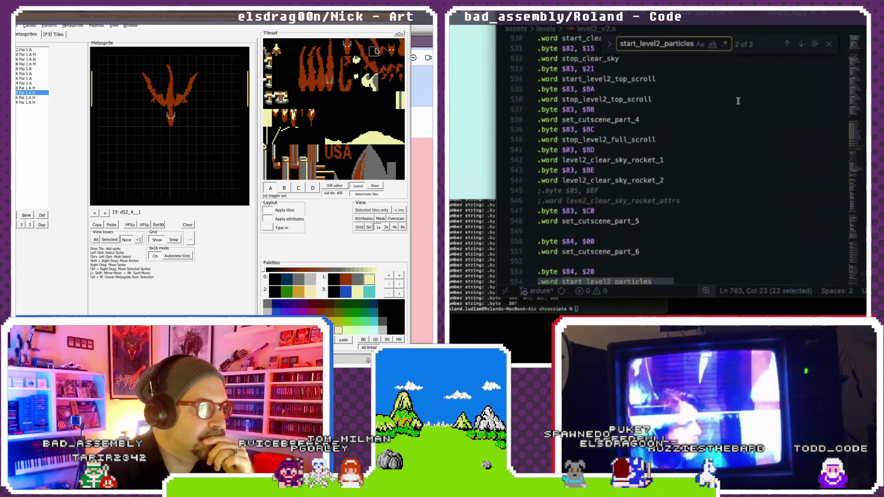
pyautogui.scroll(2, 738, 101)
pyautogui.hotkey('ctrl', 'z')
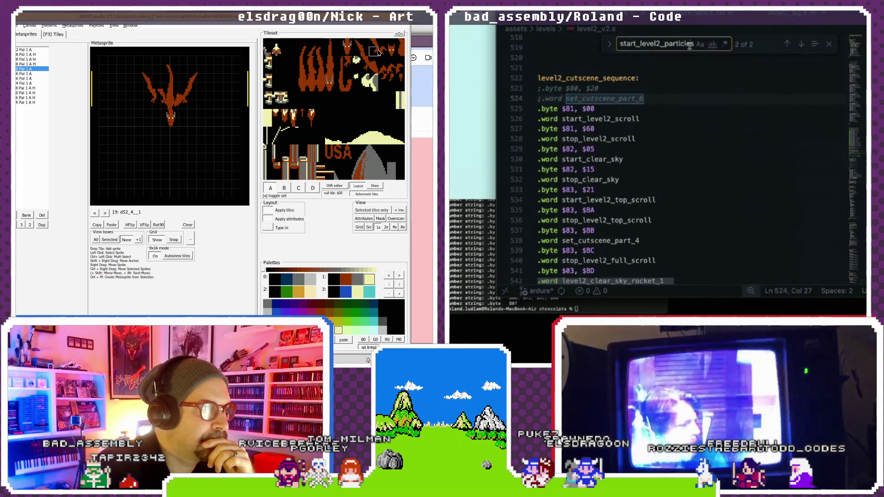
pyautogui.write('sg')
# - Search level2_v2.s for 'star' and cycle through its matches to the star_num check
pyautogui.press('BackSpace')
pyautogui.press('BackSpace')
pyautogui.write('star')
pyautogui.press('Return')
pyautogui.press('Return')
pyautogui.press('Return')
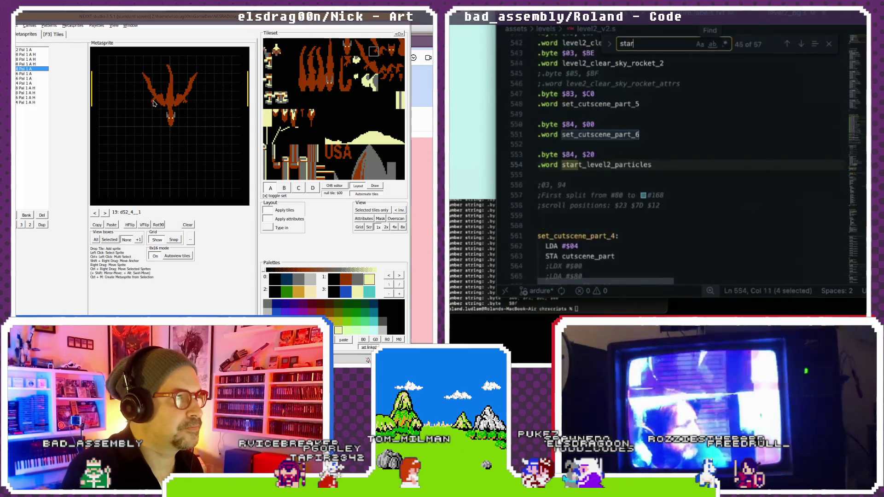
pyautogui.press('Return')
pyautogui.press('Return')
pyautogui.press('Return')
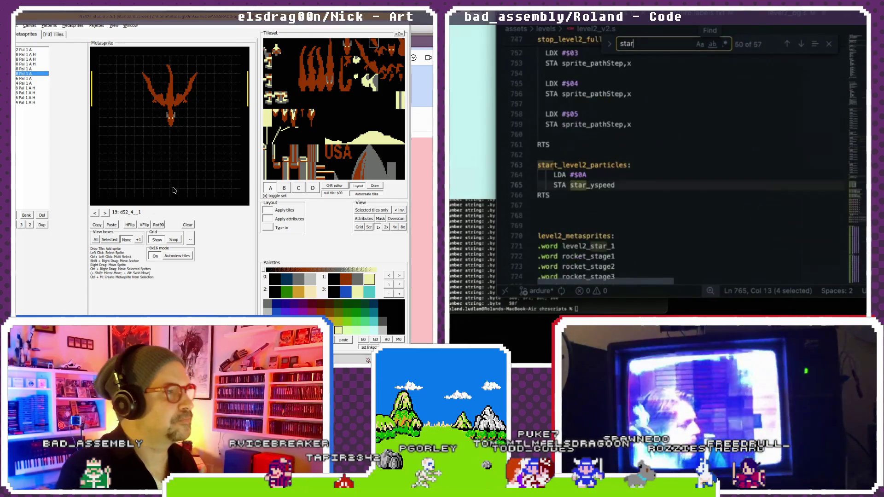
pyautogui.press('Return')
pyautogui.press('Return')
pyautogui.press('Return')
pyautogui.press('Return')
pyautogui.press('Return')
pyautogui.press('Return')
pyautogui.click(153, 83)
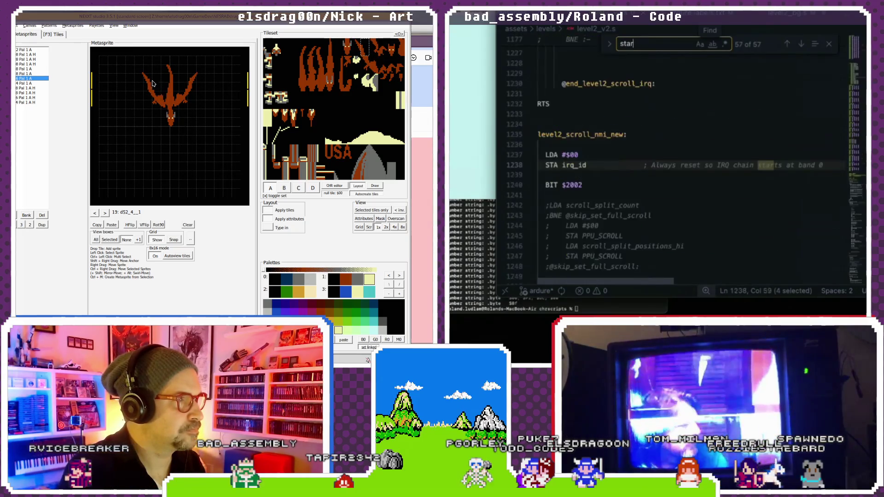
pyautogui.press('Return')
pyautogui.press('Return')
pyautogui.press('Return')
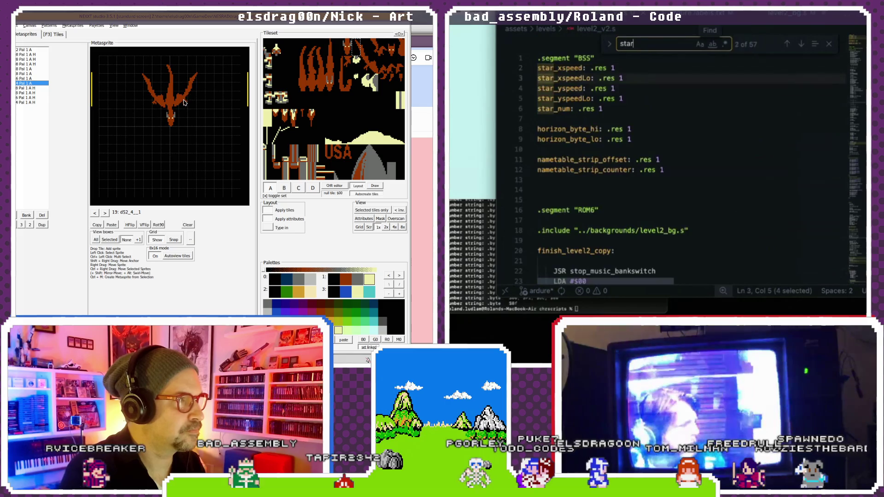
pyautogui.click(181, 103)
pyautogui.click(196, 80)
pyautogui.press('Return')
pyautogui.press('Return')
pyautogui.press('Return')
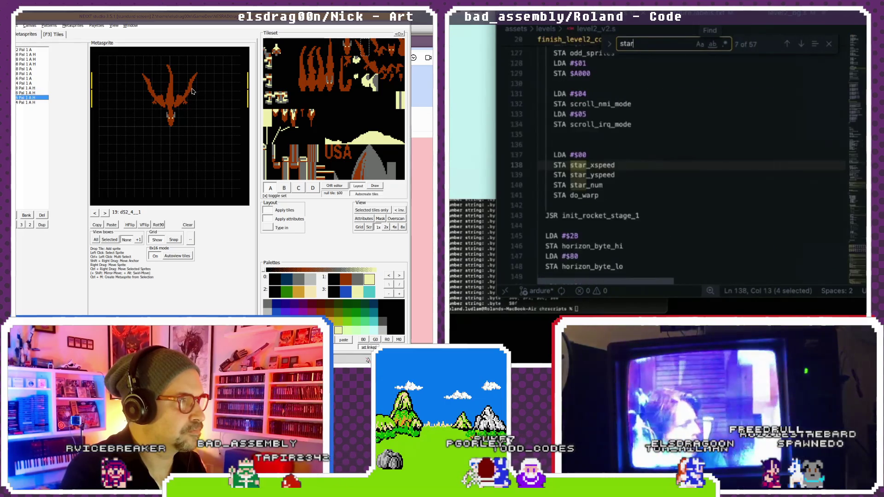
pyautogui.click(183, 103)
pyautogui.press('Return')
pyautogui.press('Return')
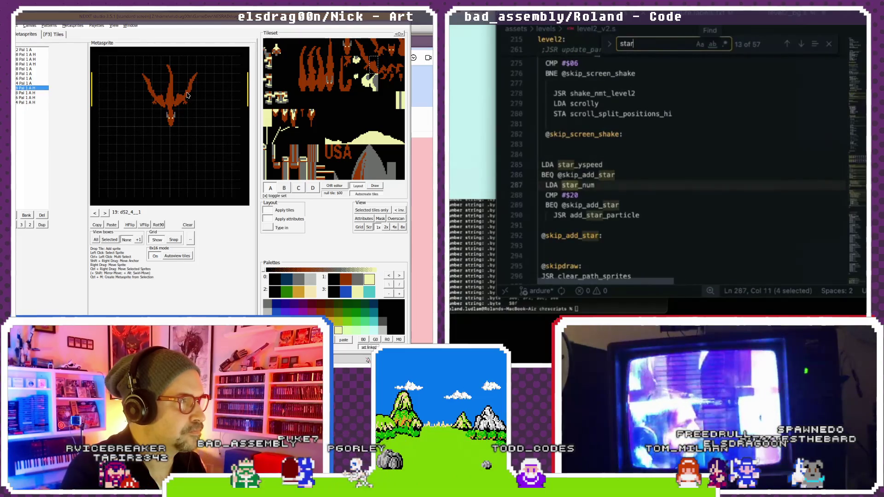
pyautogui.press('Return')
pyautogui.click(190, 89)
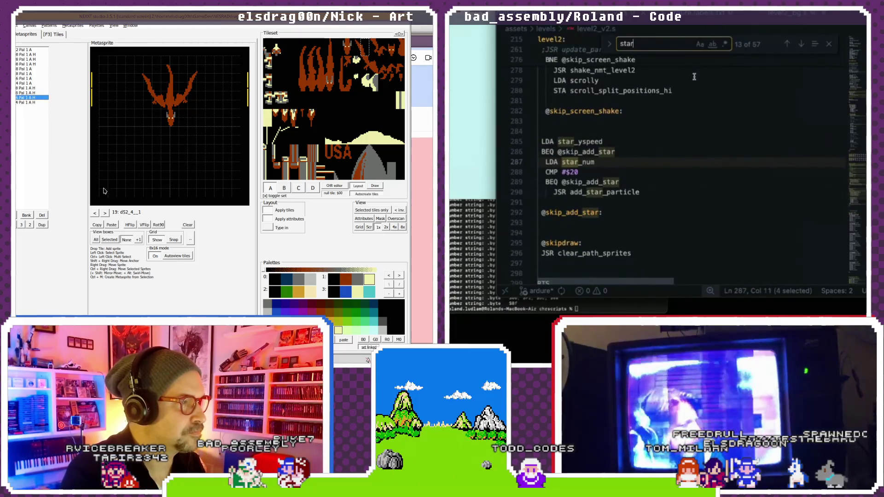
# - Step between dragon metasprites 17 through 20
pyautogui.click(105, 213)
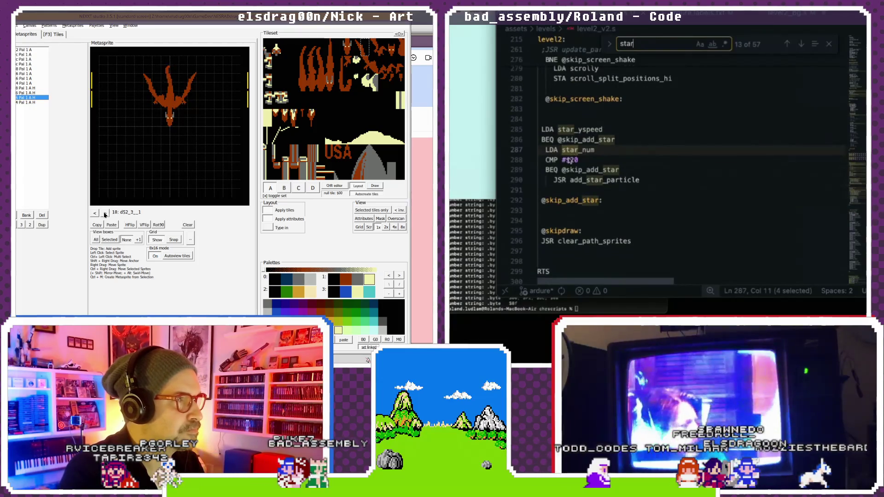
pyautogui.click(105, 213)
pyautogui.click(105, 213)
pyautogui.click(95, 214)
pyautogui.click(95, 213)
pyautogui.click(95, 213)
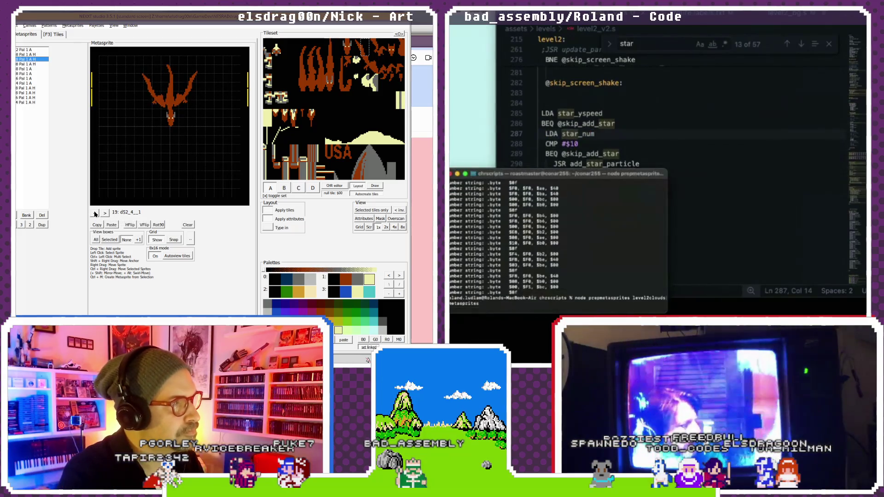
# - Step forward to the cloud2 metasprite, then back to metasprite 11, d52_2
pyautogui.click(105, 213)
pyautogui.click(105, 214)
pyautogui.click(105, 214)
pyautogui.click(105, 214)
pyautogui.click(105, 214)
pyautogui.click(96, 214)
pyautogui.click(96, 213)
pyautogui.click(96, 213)
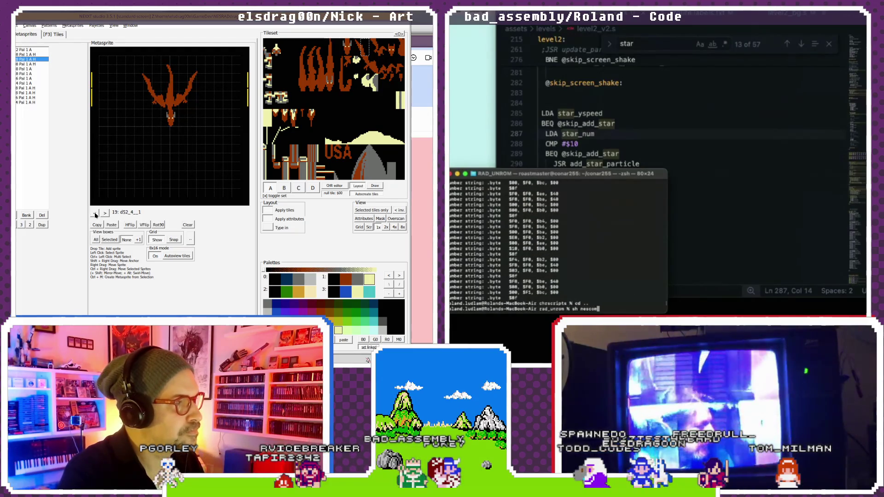
pyautogui.click(95, 213)
pyautogui.click(95, 214)
pyautogui.click(95, 214)
pyautogui.click(95, 213)
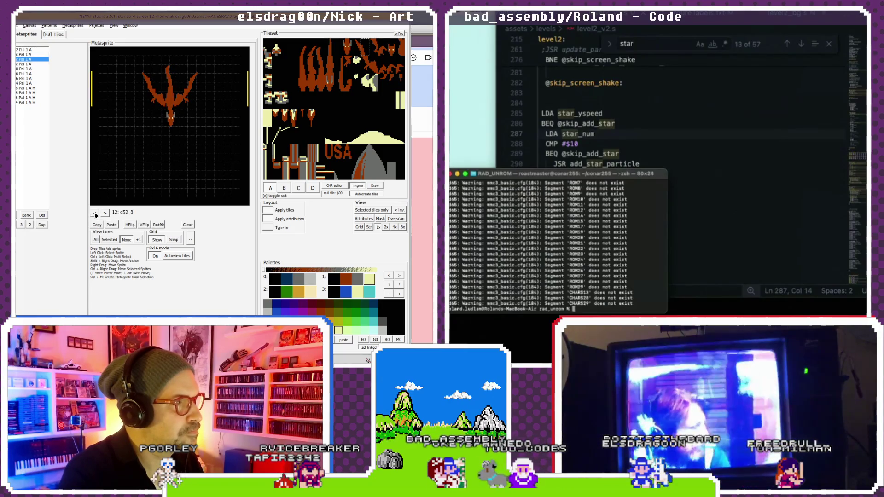
pyautogui.click(95, 214)
pyautogui.click(94, 213)
pyautogui.click(95, 214)
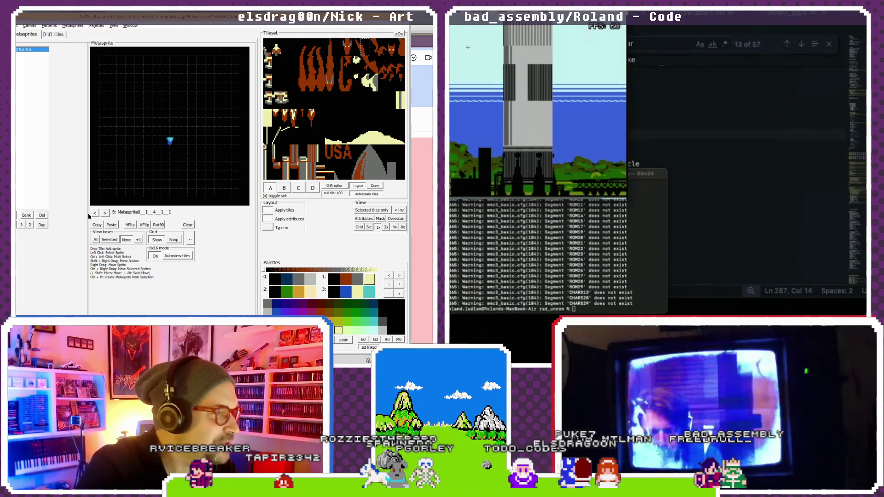
# - Advance to dragon metasprite 11, d52_2, and select sprites in its body and left wing
pyautogui.click(105, 213)
pyautogui.click(105, 213)
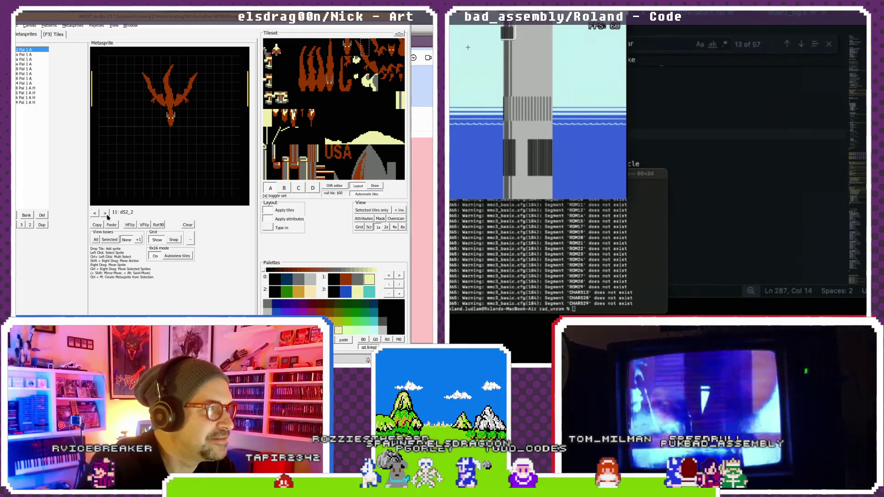
pyautogui.click(163, 109)
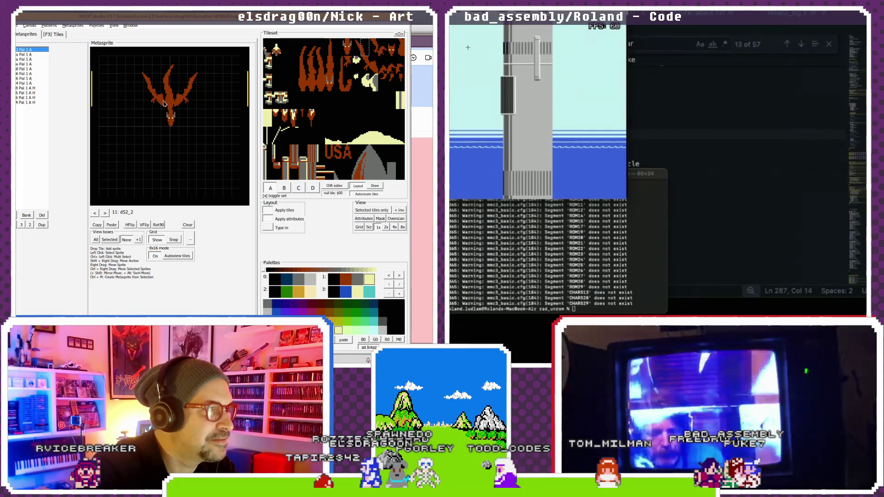
pyautogui.click(155, 100)
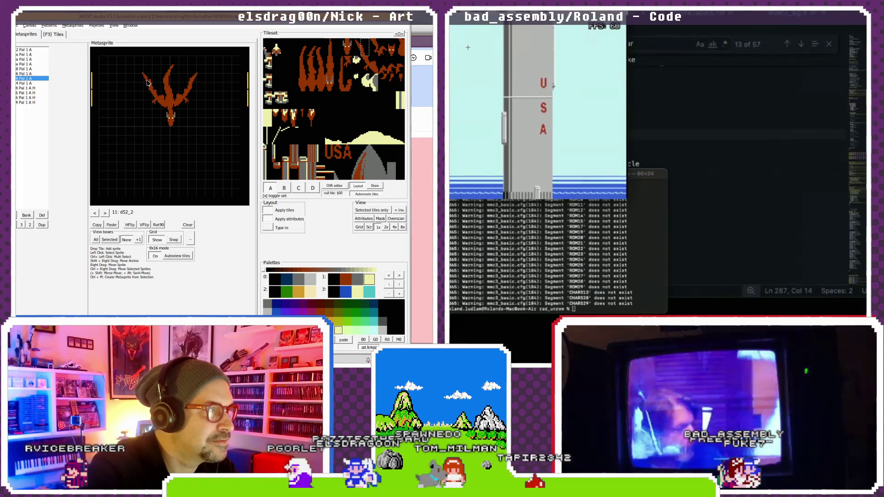
pyautogui.click(144, 104)
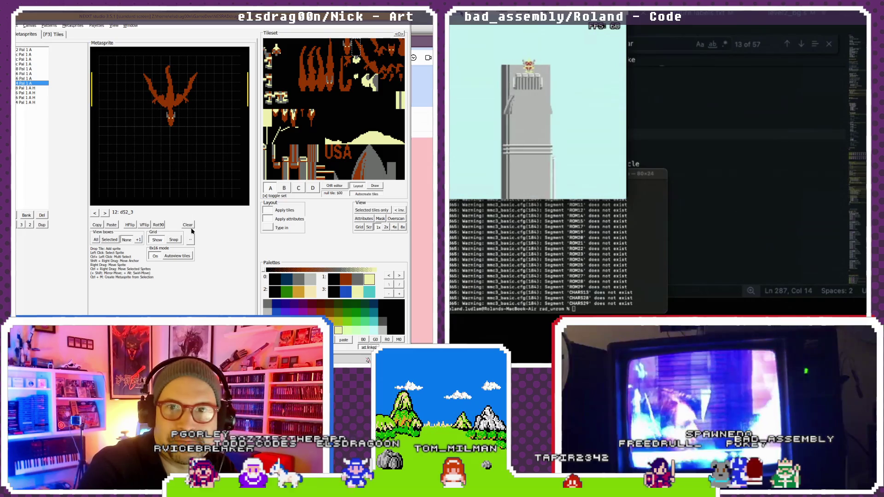
# - Step back to metasprite 10, d52_1, then forward through d52_4 to 19, d52_4_1
pyautogui.click(95, 212)
pyautogui.click(95, 211)
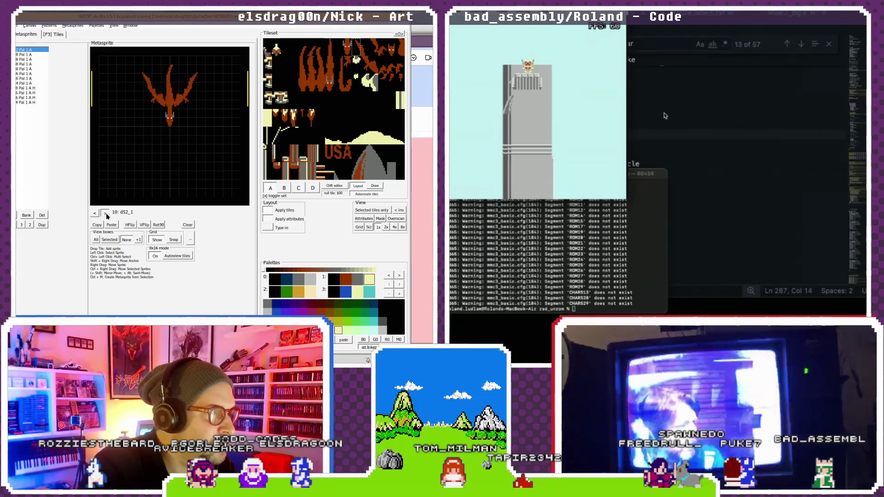
pyautogui.click(665, 116)
pyautogui.scroll(15, 665, 115)
pyautogui.click(106, 216)
pyautogui.click(106, 215)
pyautogui.click(106, 216)
pyautogui.scroll(-20, 665, 114)
pyautogui.click(106, 214)
pyautogui.click(106, 214)
pyautogui.click(106, 214)
pyautogui.click(106, 214)
pyautogui.click(107, 214)
pyautogui.click(107, 214)
# - Uncomment the JSR update_star_speed call in level2_v2.s by deleting its semicolon
pyautogui.scroll(-20, 664, 114)
pyautogui.click(95, 213)
pyautogui.click(95, 213)
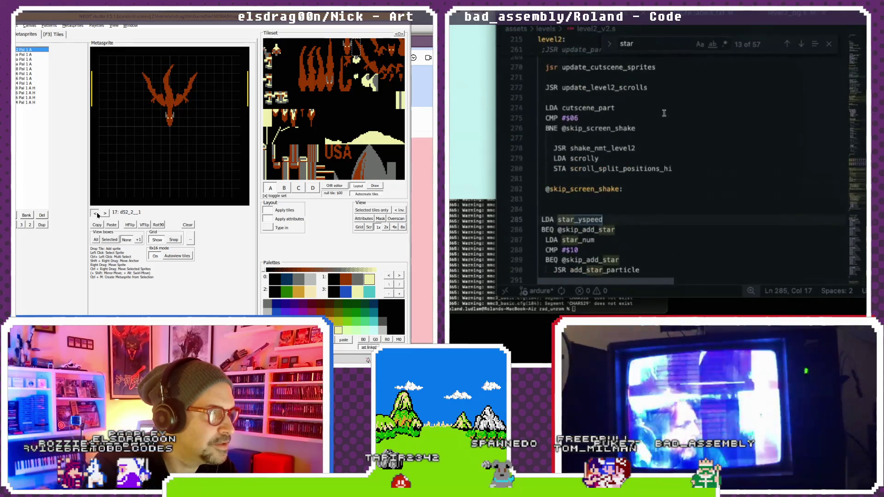
pyautogui.scroll(-1, 664, 113)
pyautogui.click(95, 213)
pyautogui.click(96, 213)
pyautogui.click(95, 213)
pyautogui.click(95, 213)
pyautogui.click(95, 213)
pyautogui.click(95, 214)
pyautogui.click(96, 214)
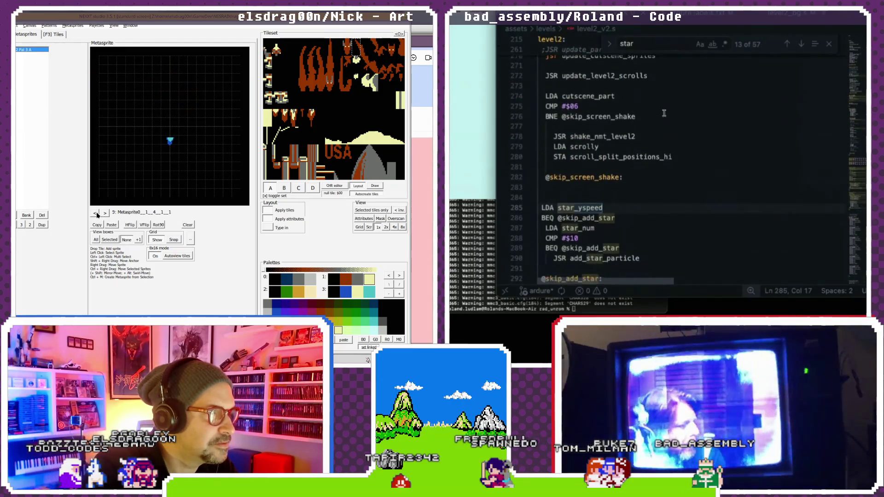
pyautogui.click(105, 214)
pyautogui.click(105, 213)
pyautogui.scroll(4, 665, 113)
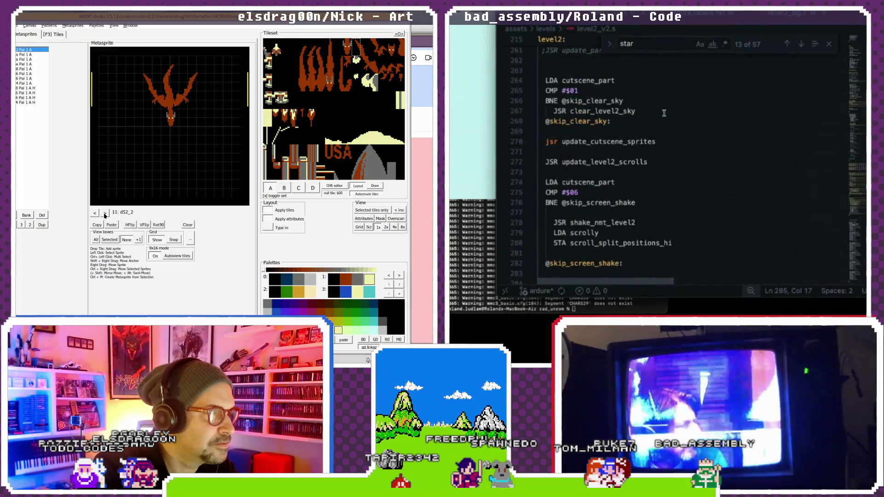
pyautogui.scroll(3, 664, 113)
pyautogui.click(153, 89)
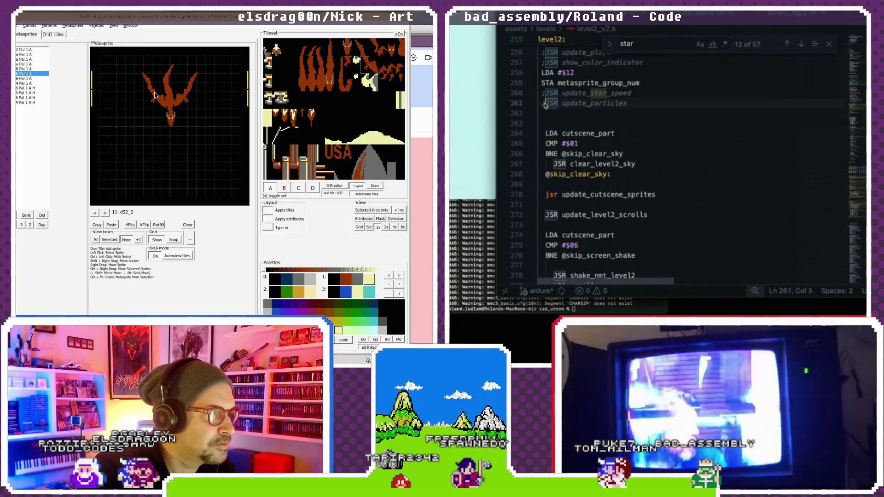
pyautogui.click(105, 214)
pyautogui.press('BackSpace')
# - Uncomment JSR update_particles on line 253 and bring the build terminal forward
pyautogui.click(157, 95)
pyautogui.scroll(3, 607, 113)
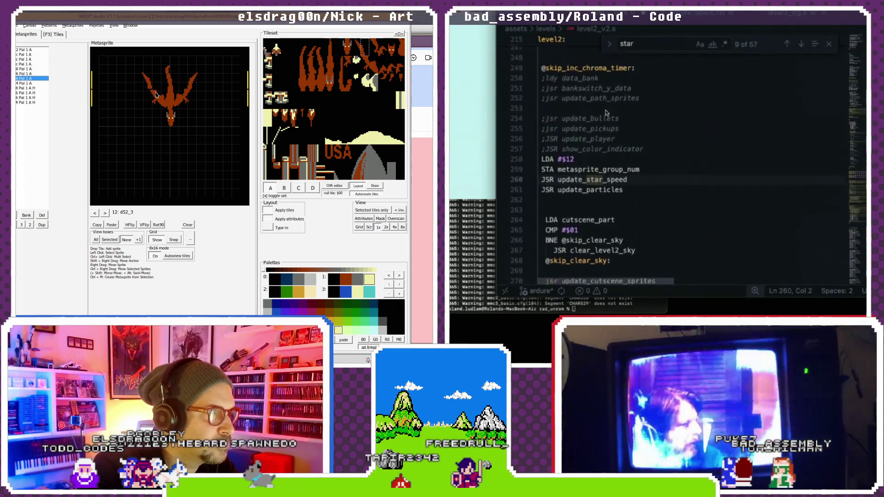
pyautogui.click(607, 114)
pyautogui.click(160, 102)
pyautogui.click(479, 211)
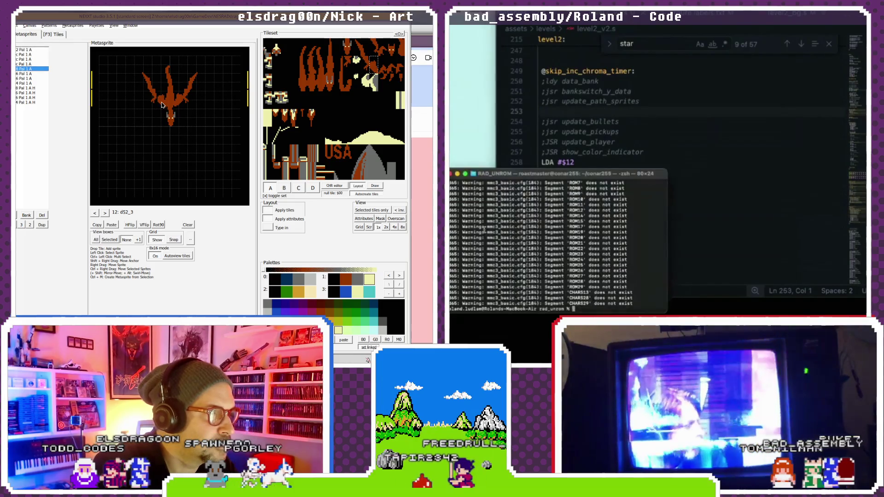
pyautogui.click(105, 213)
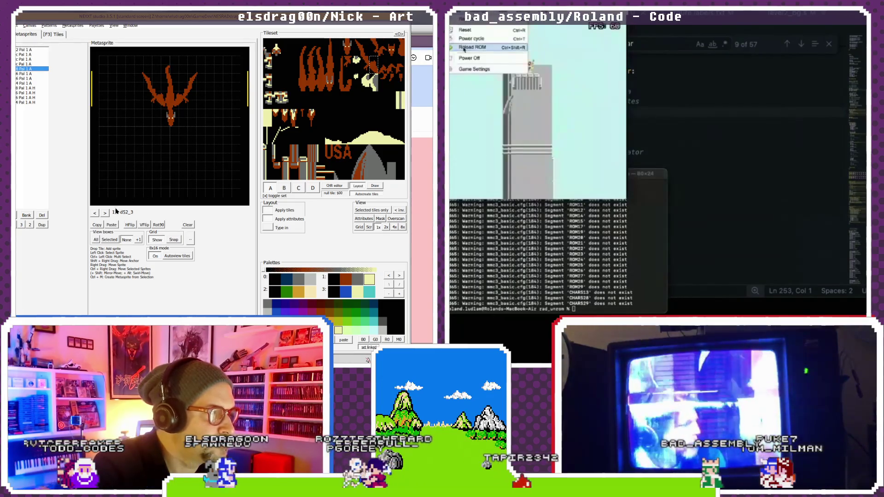
# - Reload the rebuilt level 2 ROM in Mesen and watch it run through the tower scene
pyautogui.click(105, 213)
pyautogui.click(105, 213)
pyautogui.click(105, 213)
pyautogui.click(105, 213)
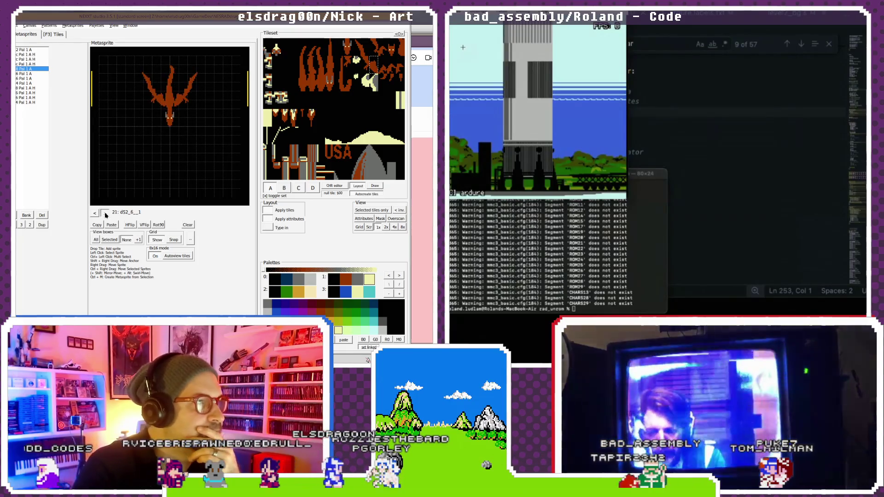
pyautogui.click(105, 213)
pyautogui.click(95, 213)
pyautogui.click(94, 213)
pyautogui.click(95, 213)
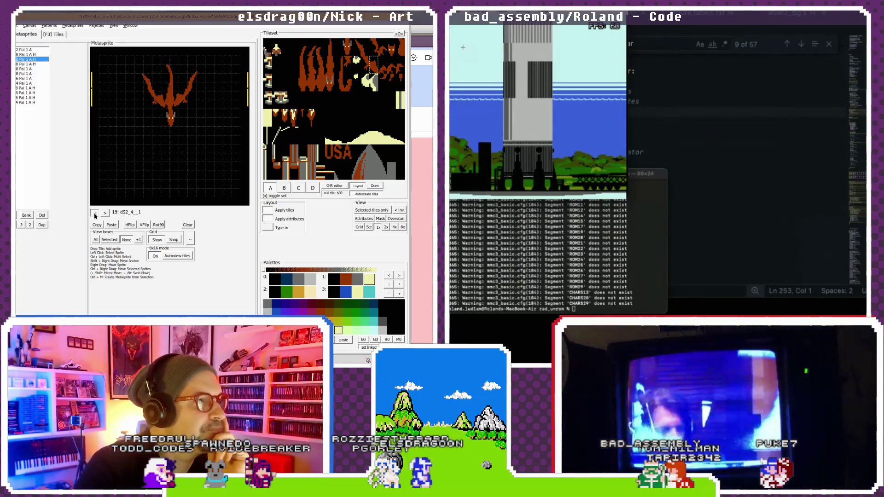
pyautogui.click(103, 214)
pyautogui.click(103, 213)
pyautogui.click(103, 214)
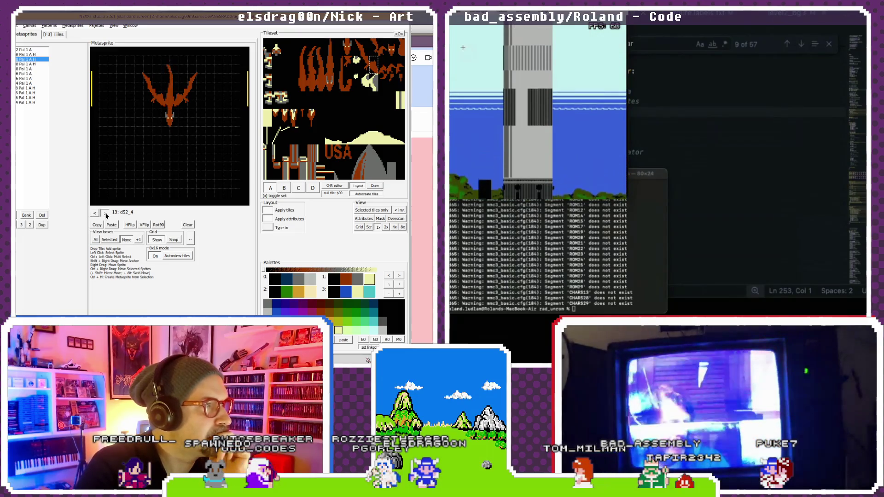
pyautogui.click(103, 213)
pyautogui.click(103, 214)
pyautogui.click(97, 213)
pyautogui.click(98, 213)
pyautogui.click(98, 214)
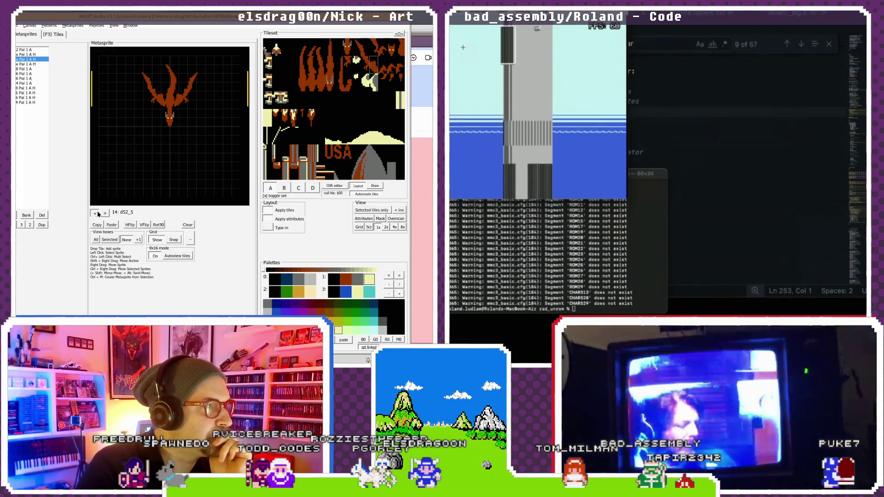
pyautogui.click(98, 214)
pyautogui.click(98, 214)
pyautogui.click(99, 214)
pyautogui.click(98, 213)
pyautogui.click(98, 214)
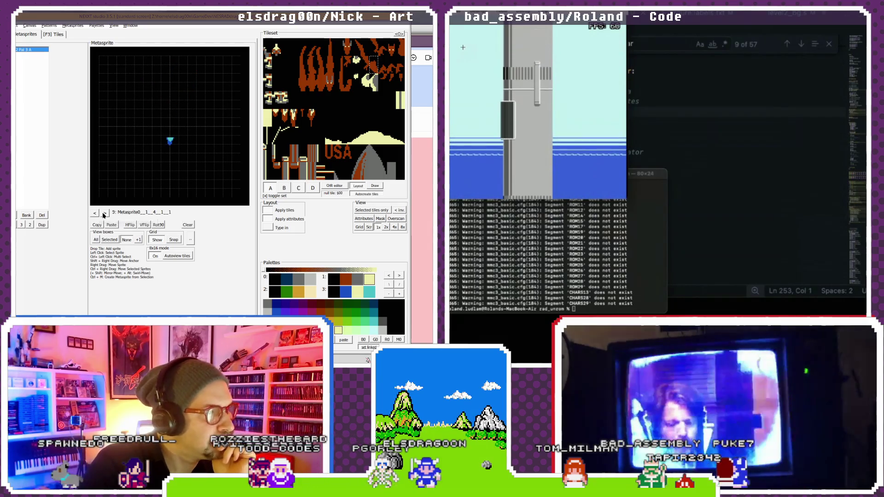
pyautogui.click(104, 214)
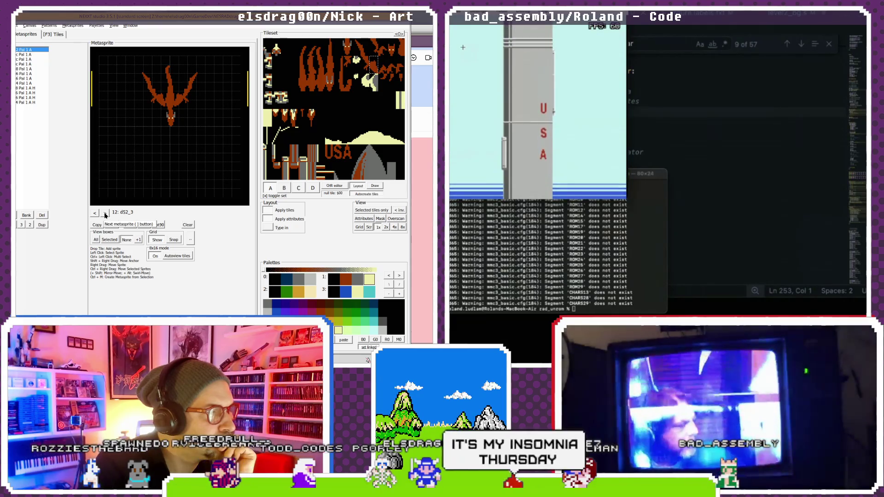
pyautogui.click(98, 214)
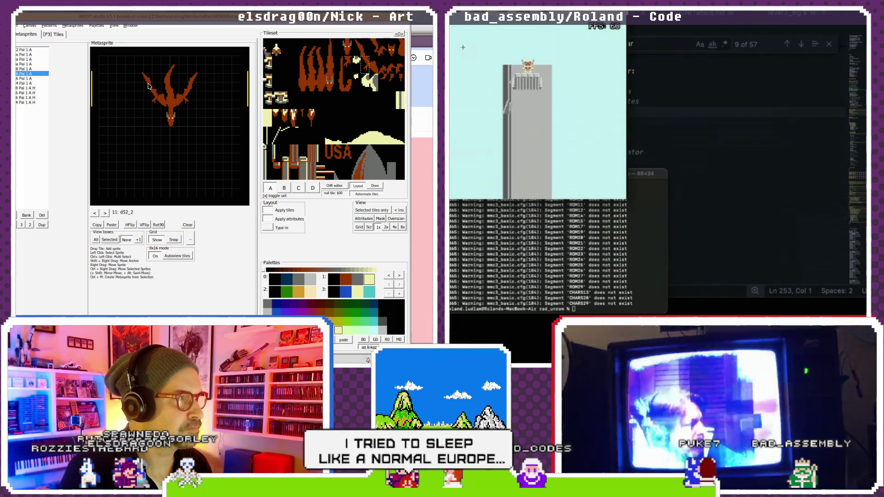
# - Open Mesen's Sprite Viewer from the debug tools, close it, and return to level2_v2.s
pyautogui.press('Down')
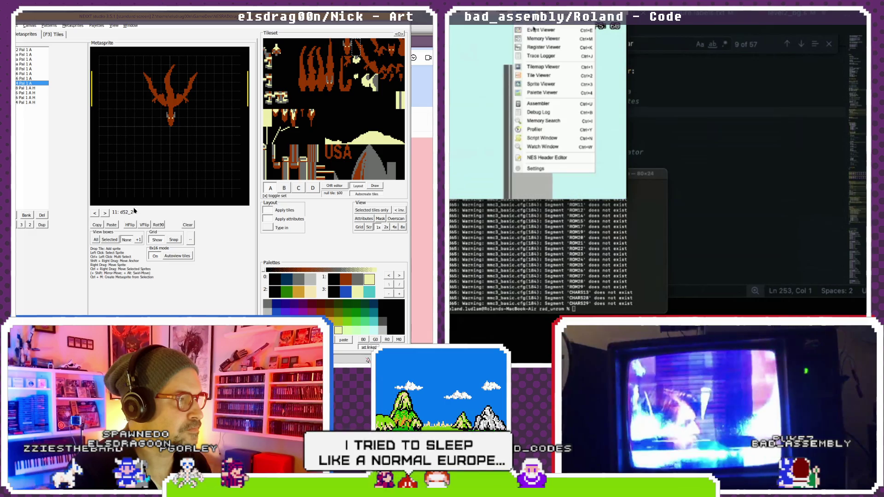
pyautogui.click(541, 83)
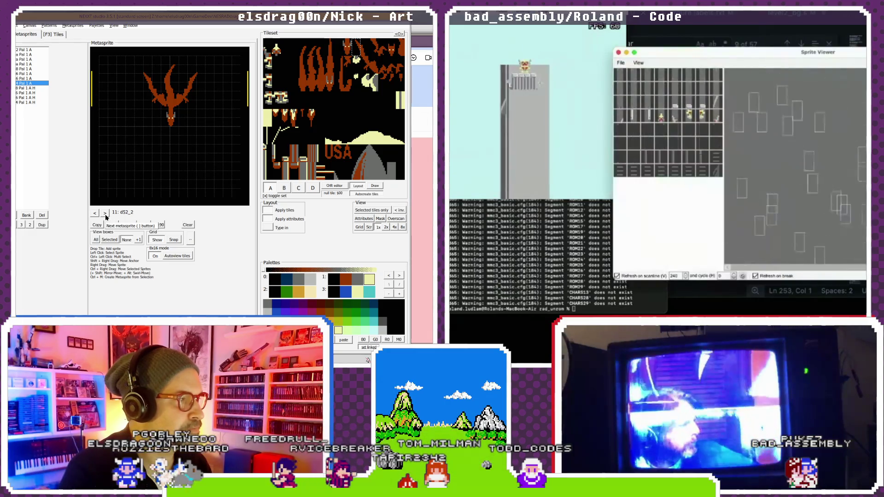
pyautogui.click(106, 215)
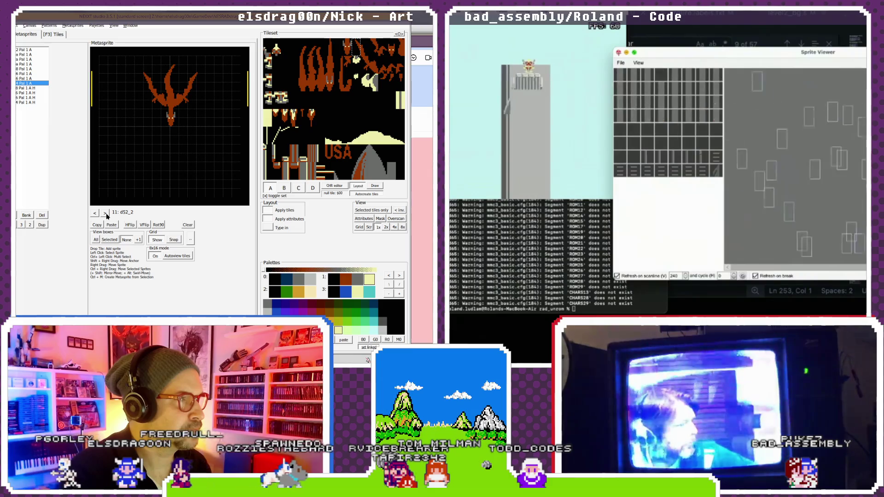
pyautogui.click(173, 91)
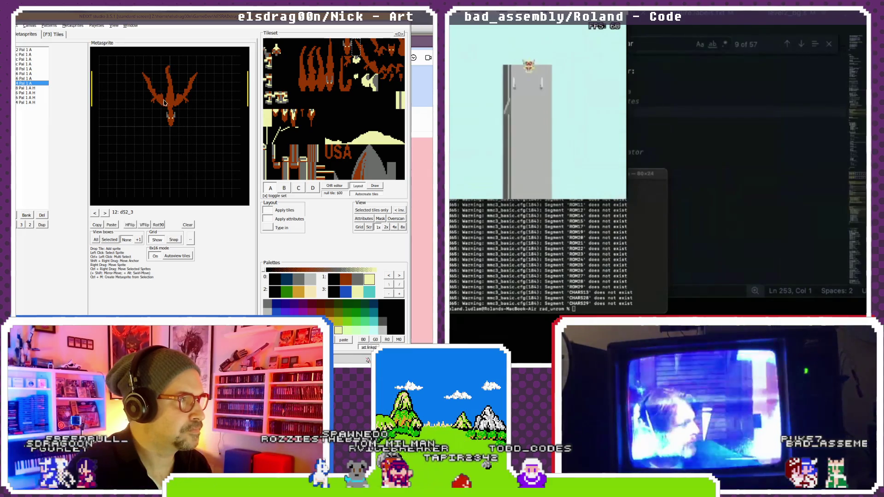
pyautogui.click(167, 72)
pyautogui.click(710, 117)
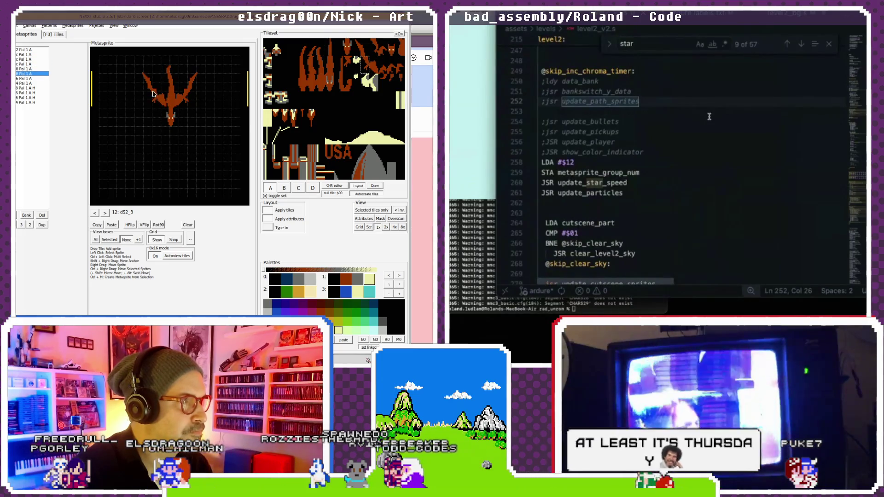
# - Search level2_v2.s for add_star_particle to jump to that routine
pyautogui.click(192, 88)
pyautogui.click(828, 45)
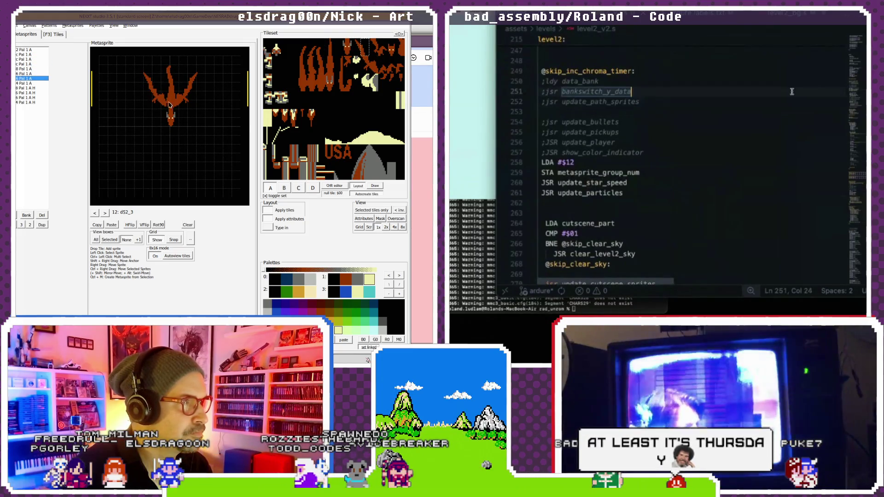
pyautogui.click(791, 91)
pyautogui.scroll(-10, 790, 95)
pyautogui.click(192, 89)
pyautogui.hotkey('ctrl', 'f')
pyautogui.write('add')
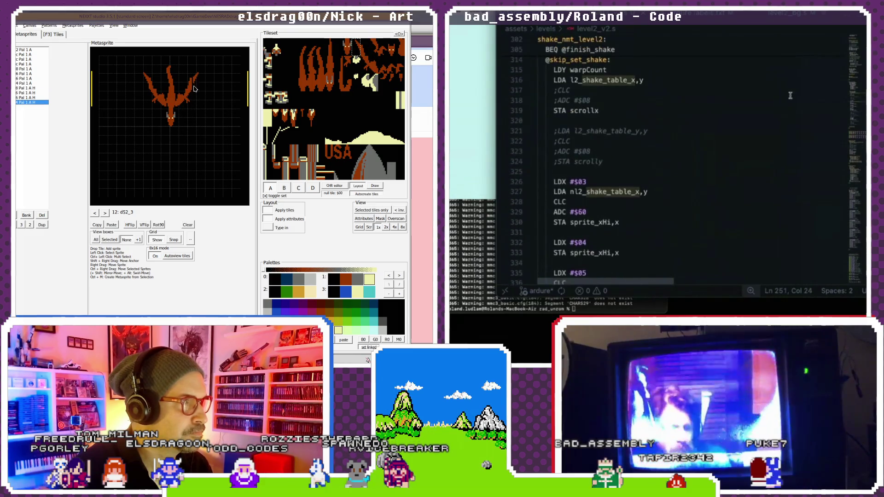
pyautogui.press('Return')
pyautogui.press('Return')
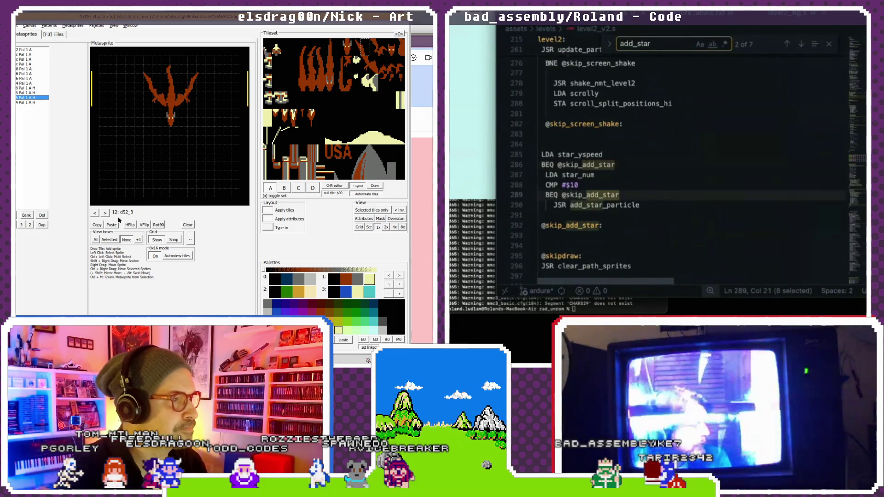
pyautogui.click(105, 213)
pyautogui.write('_')
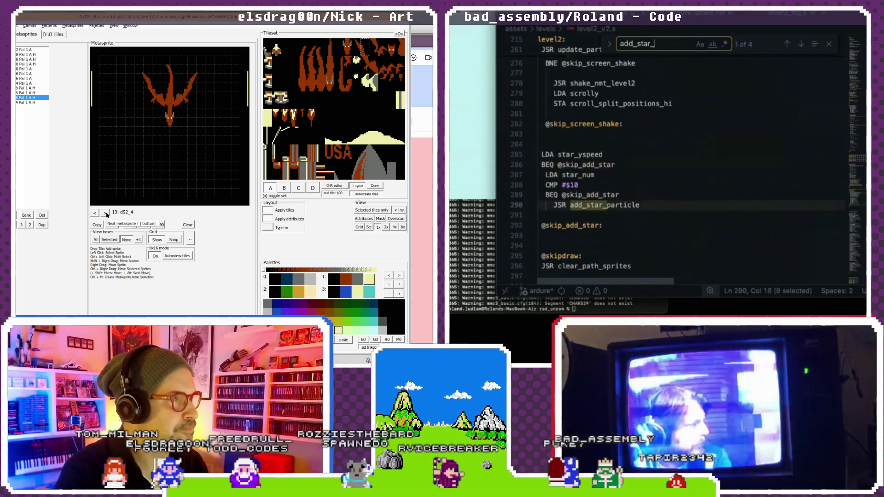
pyautogui.write('particle')
pyautogui.press('Return')
# - Close the search box and look through the add_star_particle code
pyautogui.click(191, 89)
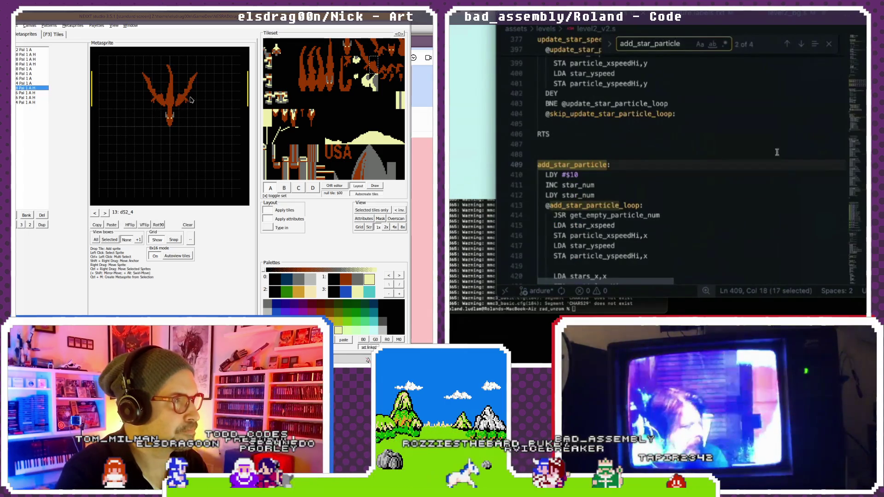
pyautogui.scroll(-3, 724, 158)
pyautogui.click(828, 43)
pyautogui.click(178, 110)
pyautogui.scroll(-2, 750, 125)
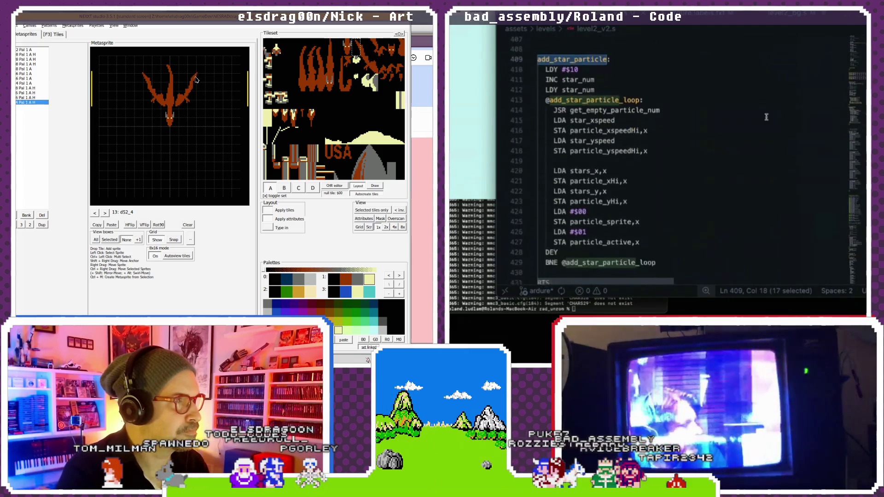
pyautogui.click(172, 88)
pyautogui.scroll(1, 638, 129)
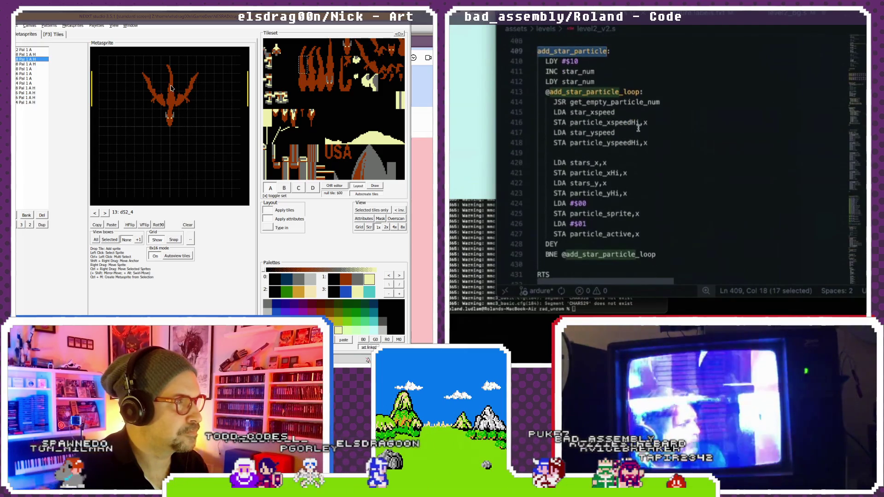
pyautogui.click(173, 84)
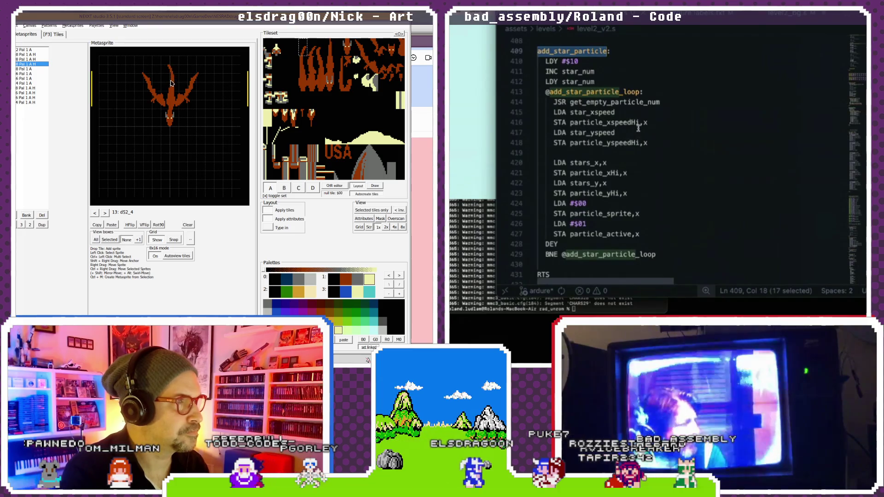
pyautogui.click(145, 77)
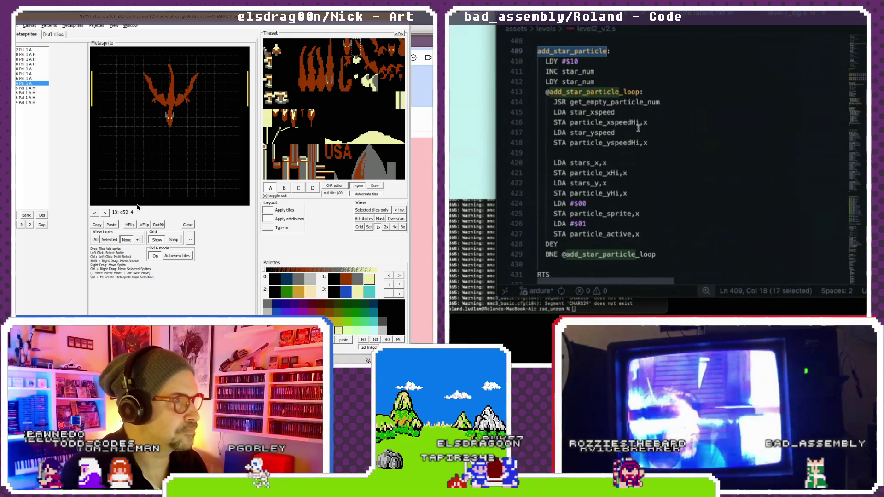
pyautogui.click(94, 214)
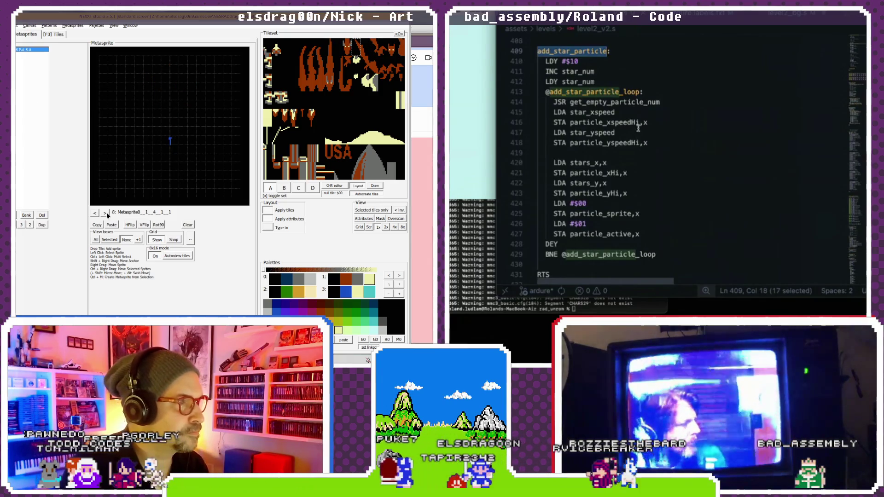
pyautogui.click(106, 213)
pyautogui.click(108, 213)
pyautogui.click(109, 213)
pyautogui.click(109, 213)
pyautogui.click(109, 213)
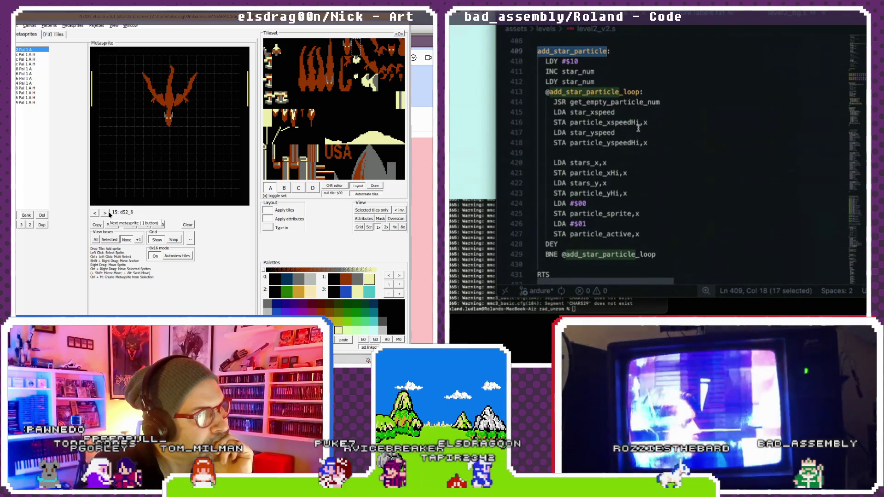
pyautogui.click(109, 213)
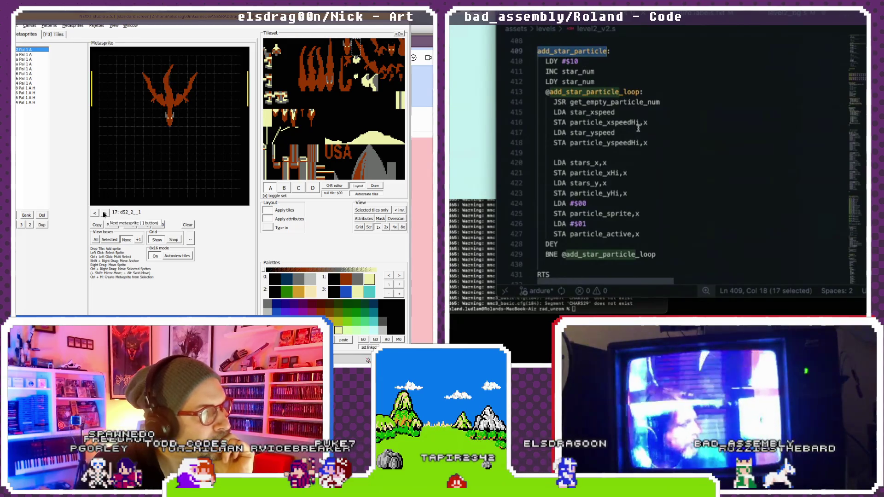
pyautogui.click(94, 214)
# - Select the #$00 particle sprite value on line 424 and change it
pyautogui.moveTo(587, 204); pyautogui.dragTo(554, 203)
pyautogui.click(106, 213)
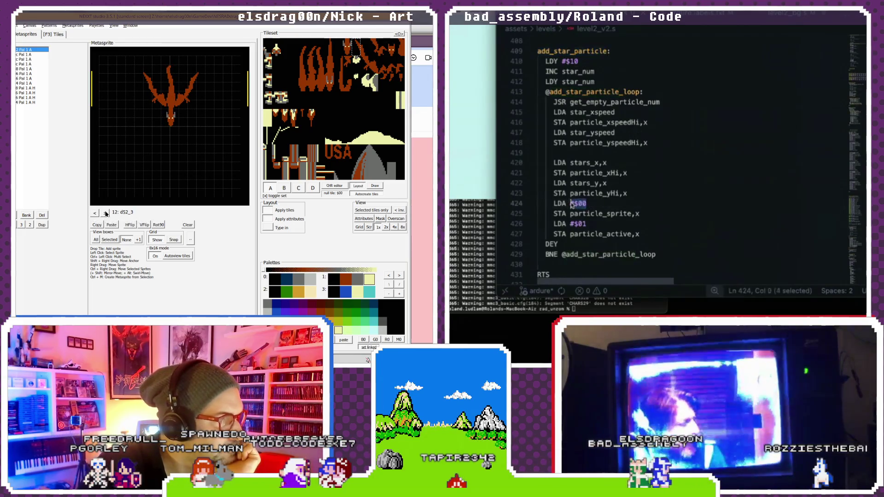
pyautogui.click(105, 213)
pyautogui.click(105, 213)
pyautogui.click(106, 213)
pyautogui.click(106, 213)
pyautogui.click(106, 213)
pyautogui.click(106, 213)
pyautogui.click(106, 213)
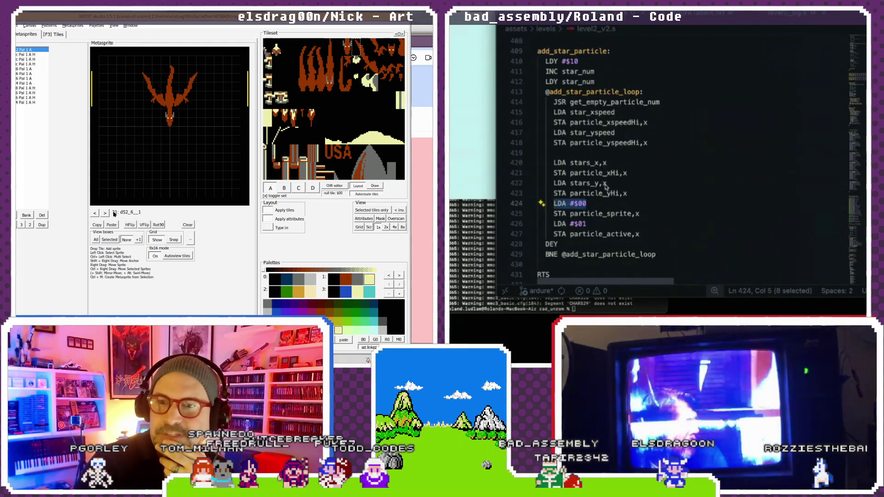
pyautogui.scroll(1, 610, 200)
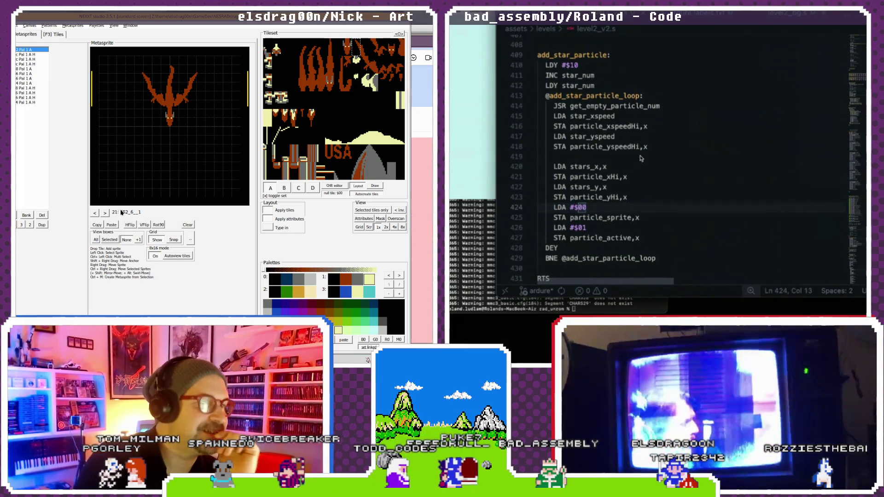
pyautogui.scroll(-1, 641, 159)
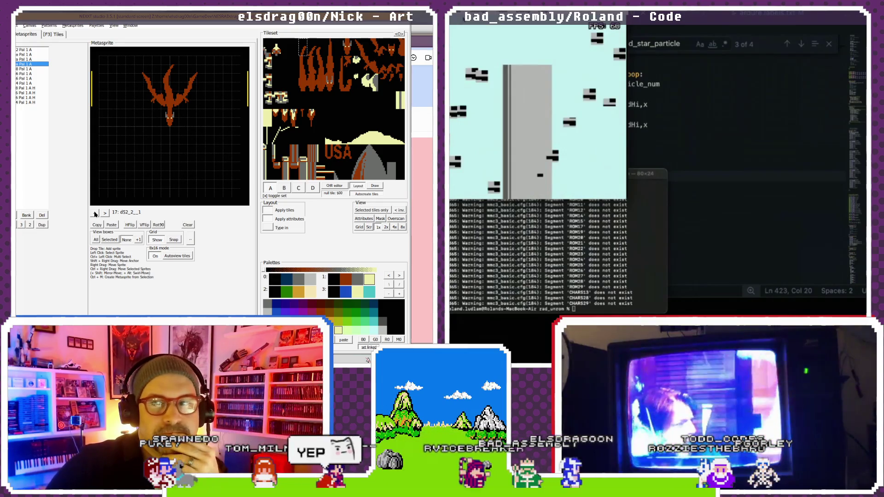
# - Switch between code and emulator to watch the star particles, then return to line 419
pyautogui.click(661, 120)
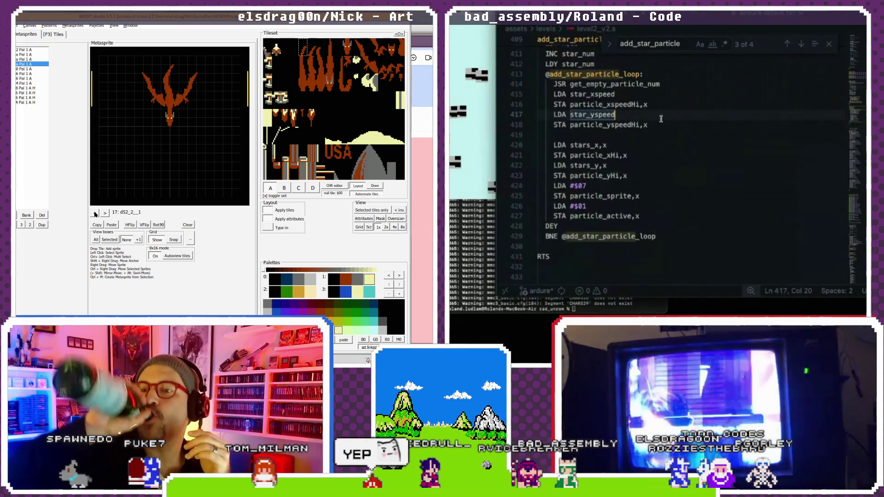
pyautogui.click(486, 103)
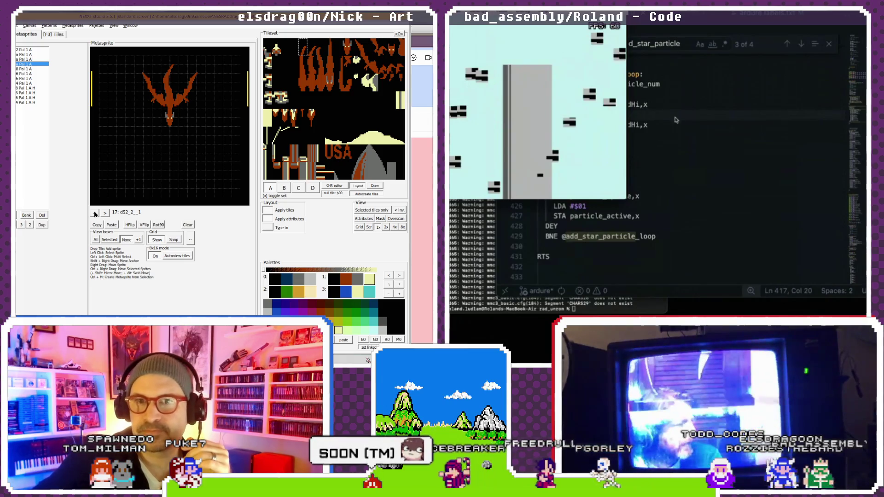
pyautogui.click(699, 130)
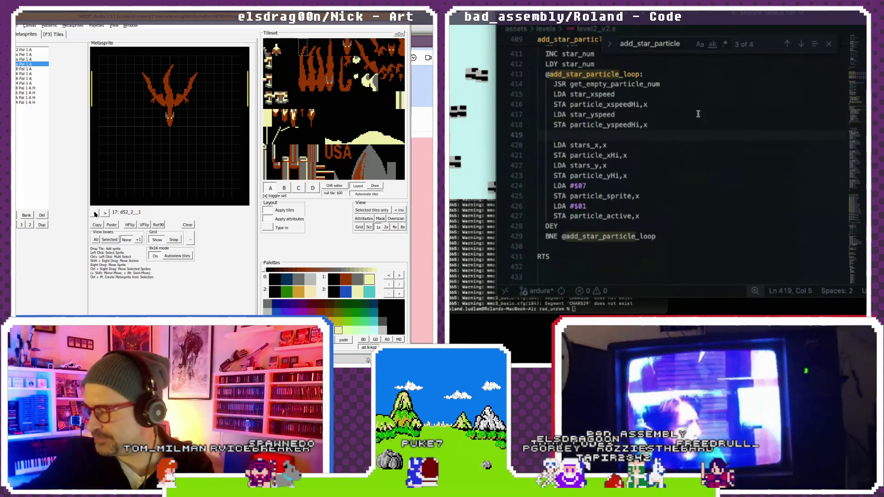
# - Close the find widget and scroll down to the level2_cloud3–cloud5 byte data
pyautogui.click(829, 46)
pyautogui.scroll(-20, 727, 194)
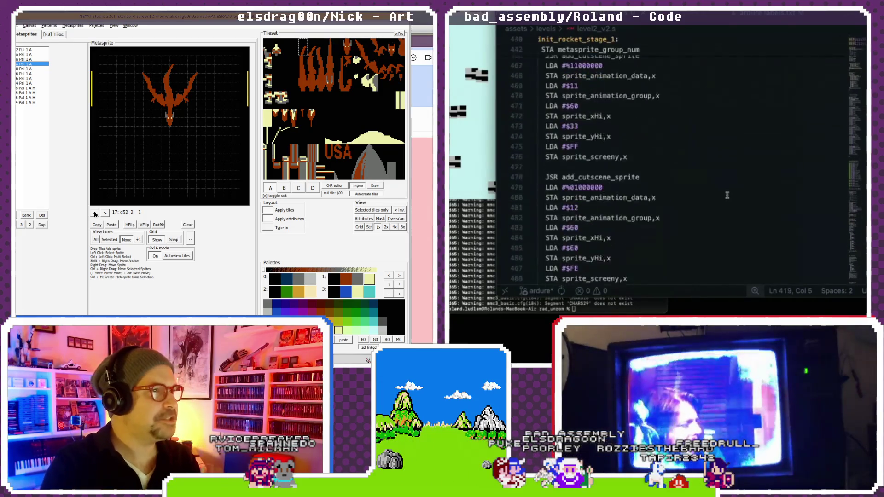
pyautogui.scroll(-15, 727, 195)
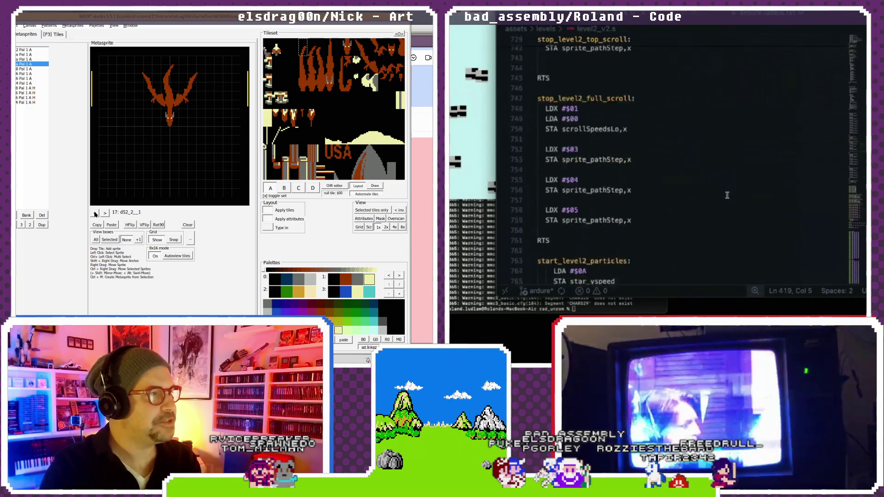
pyautogui.scroll(-18, 727, 196)
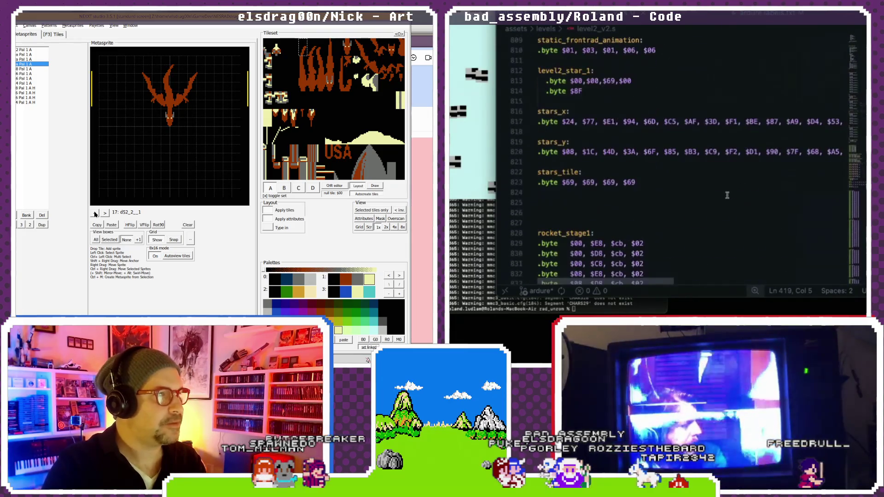
pyautogui.scroll(-17, 727, 195)
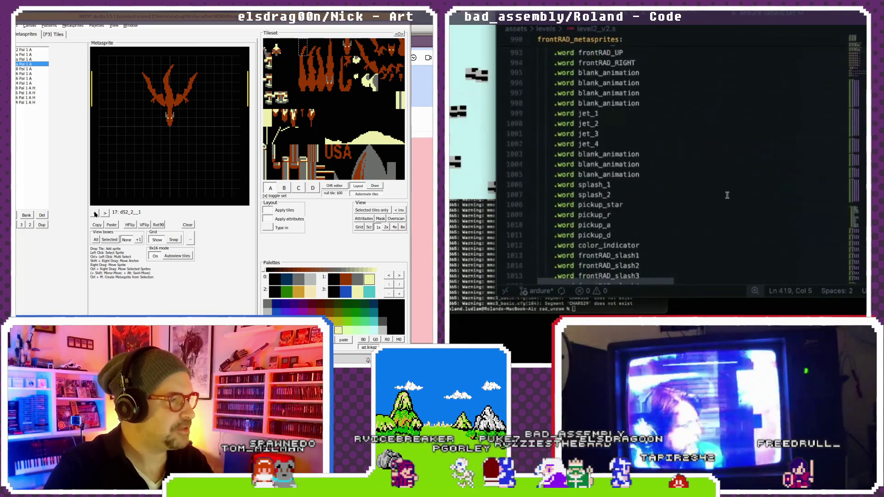
pyautogui.scroll(-5, 727, 196)
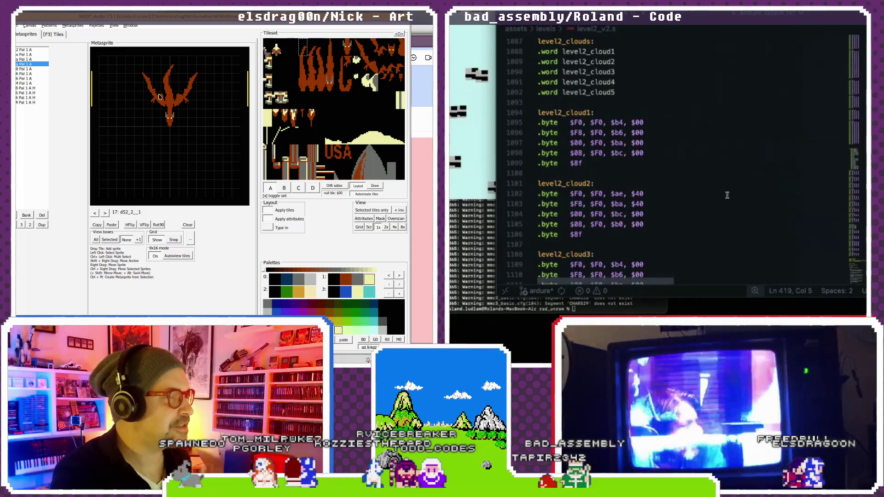
pyautogui.scroll(-1, 634, 153)
pyautogui.scroll(-5, 599, 147)
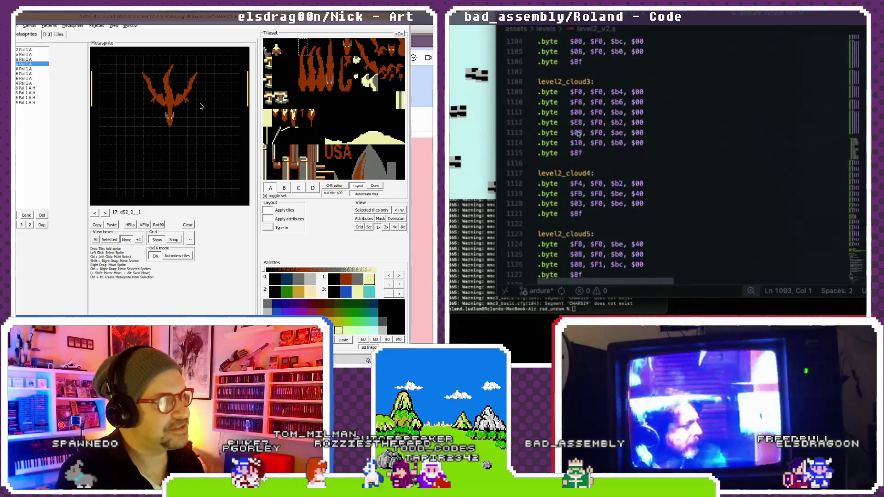
pyautogui.keyDown('shift'); pyautogui.click(629, 146); pyautogui.keyUp('shift')
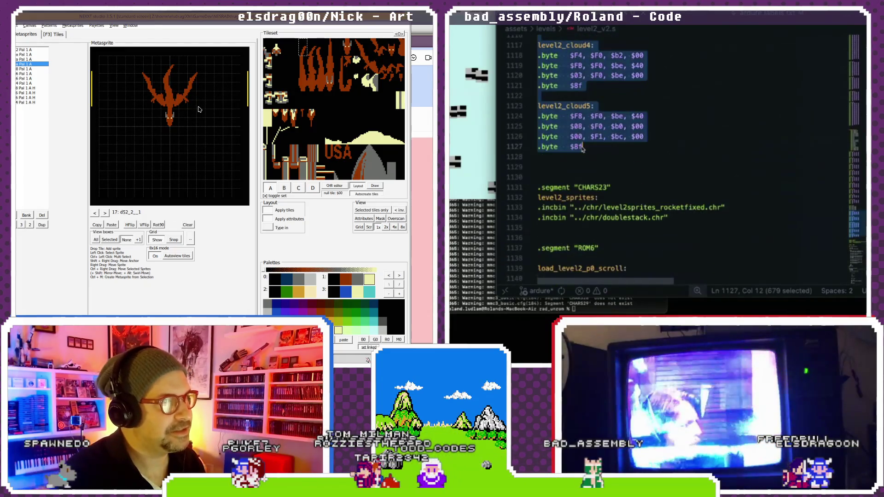
pyautogui.click(106, 213)
pyautogui.click(106, 213)
pyautogui.click(105, 213)
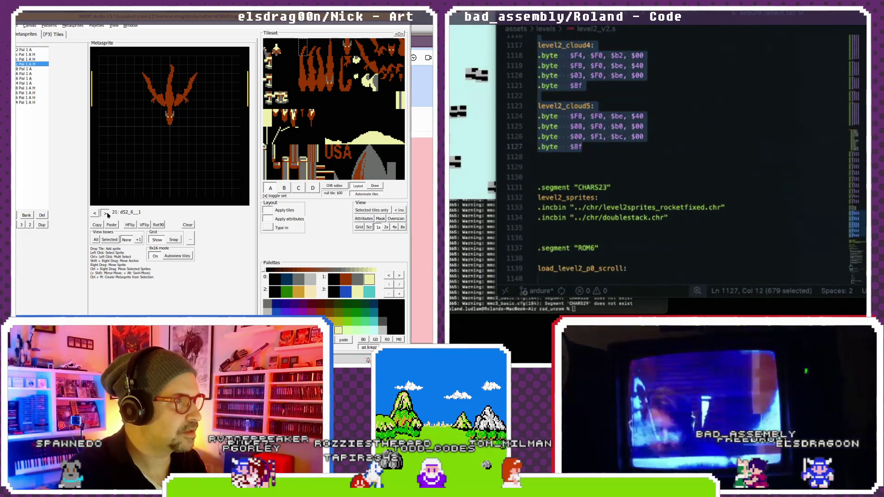
pyautogui.click(106, 214)
pyautogui.click(106, 214)
pyautogui.click(106, 214)
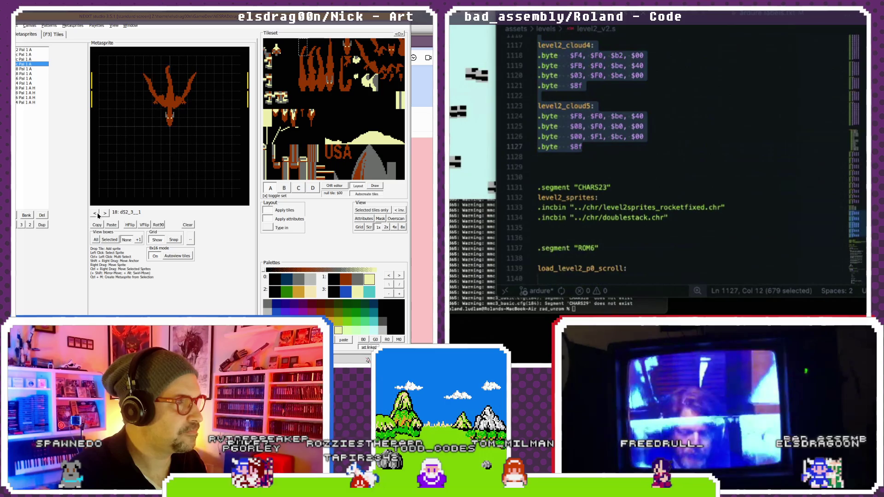
pyautogui.click(98, 213)
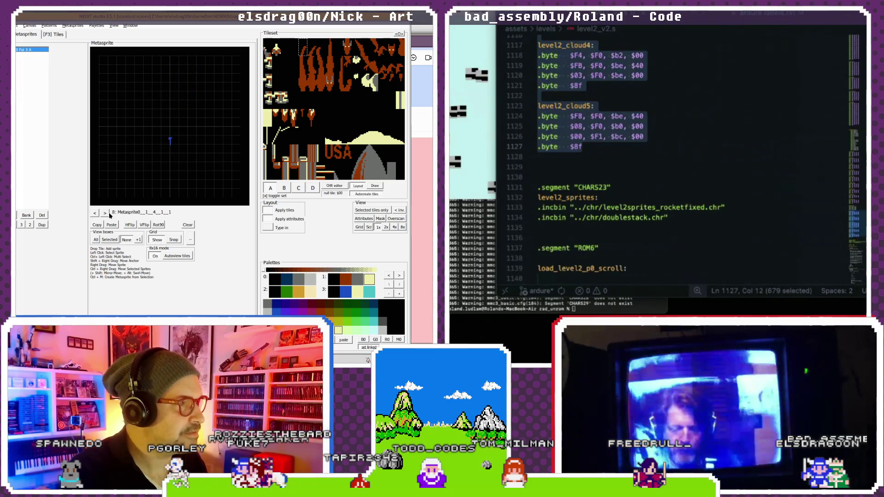
pyautogui.click(105, 212)
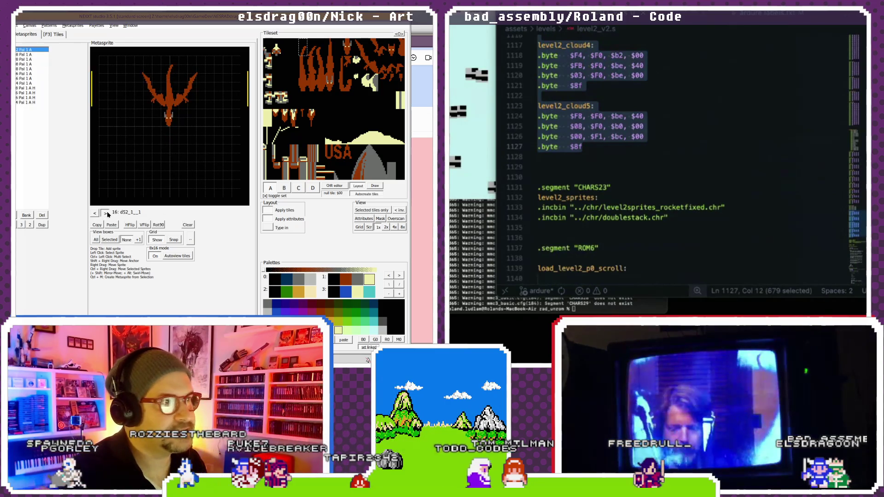
pyautogui.click(105, 213)
pyautogui.click(106, 212)
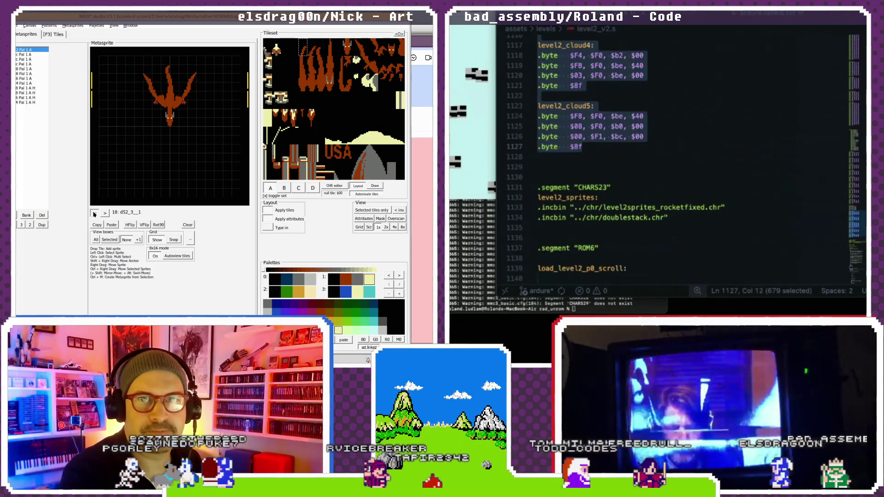
pyautogui.click(94, 214)
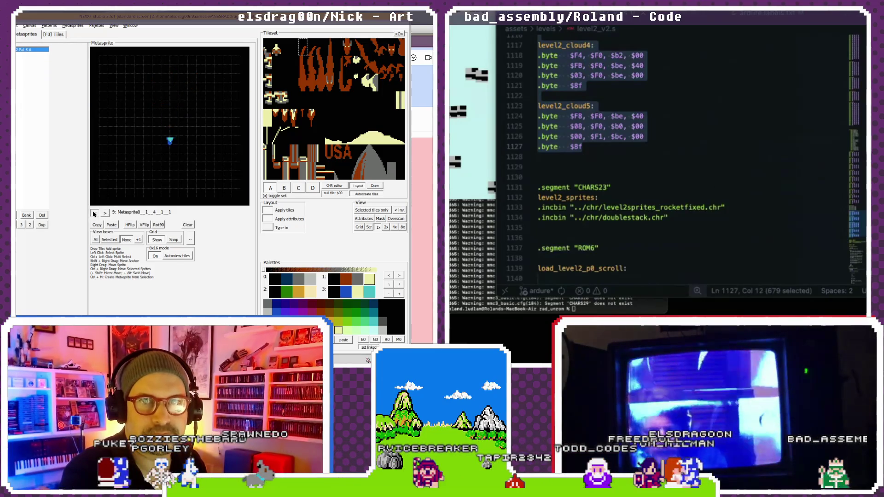
pyautogui.click(105, 215)
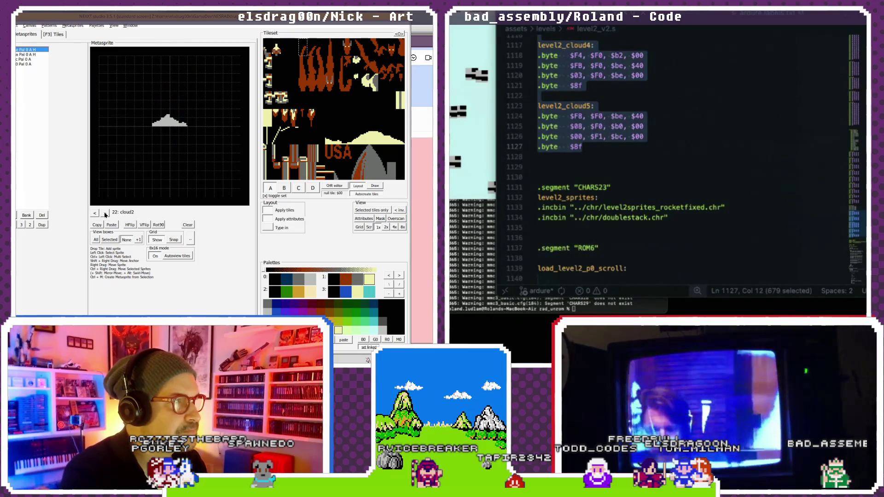
pyautogui.click(96, 213)
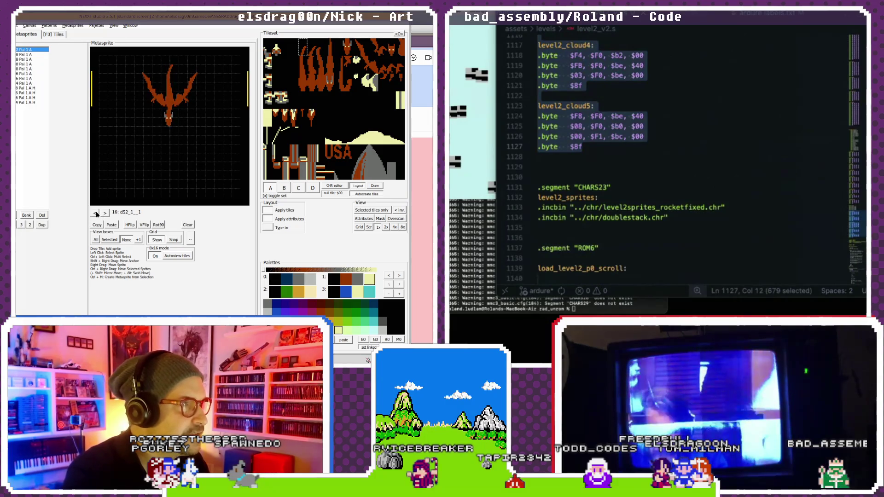
pyautogui.click(96, 212)
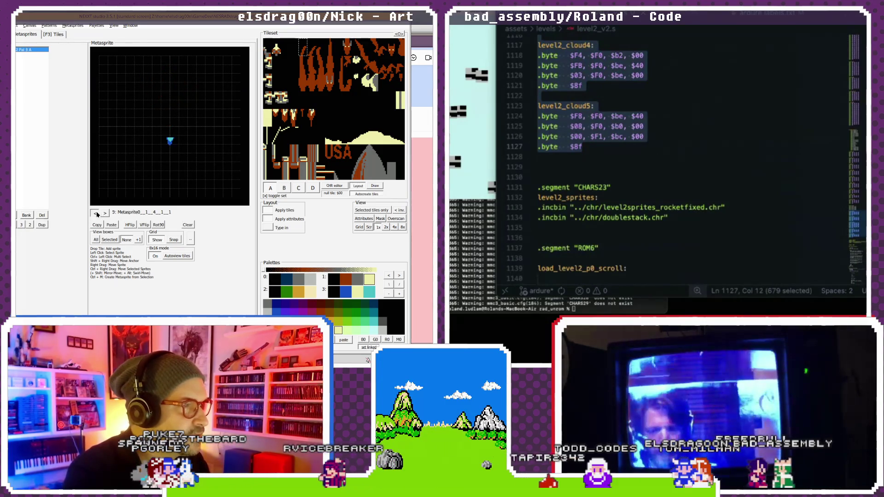
pyautogui.doubleClick(106, 213)
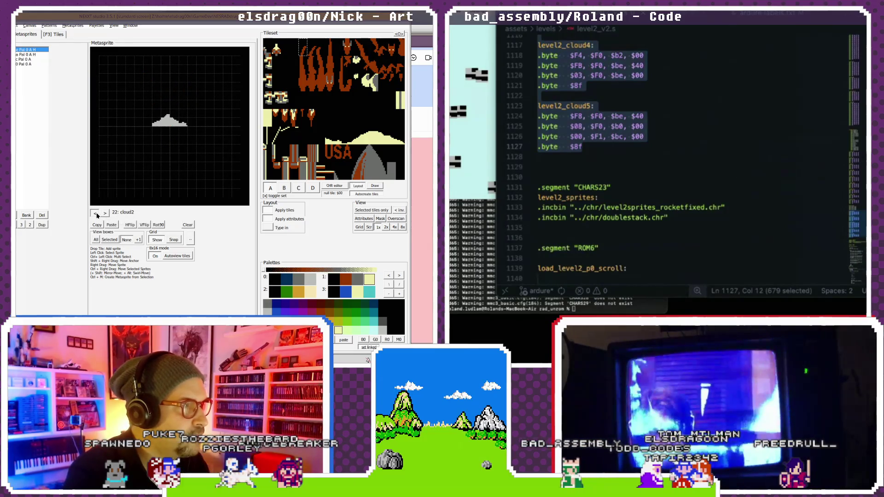
pyautogui.click(103, 214)
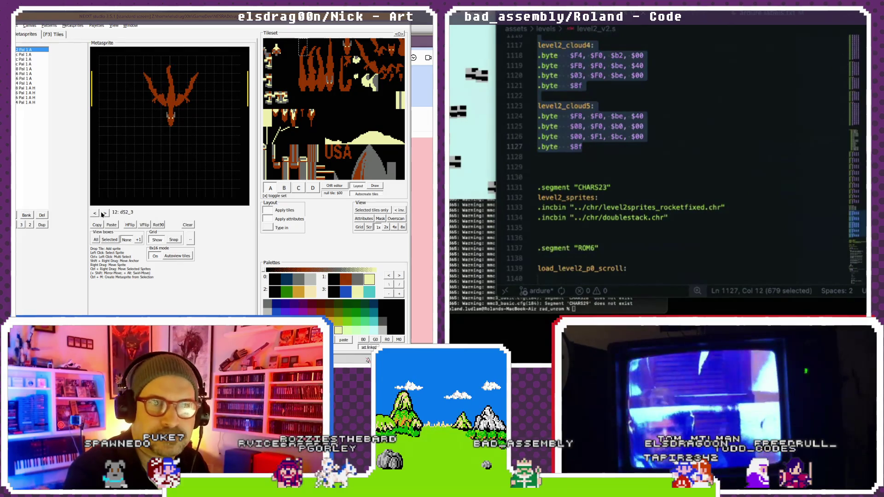
pyautogui.click(95, 213)
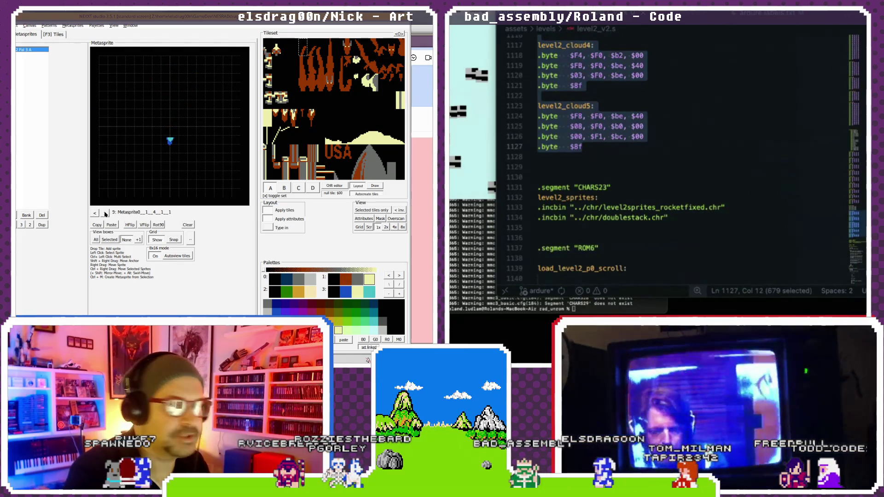
pyautogui.click(105, 213)
pyautogui.click(105, 214)
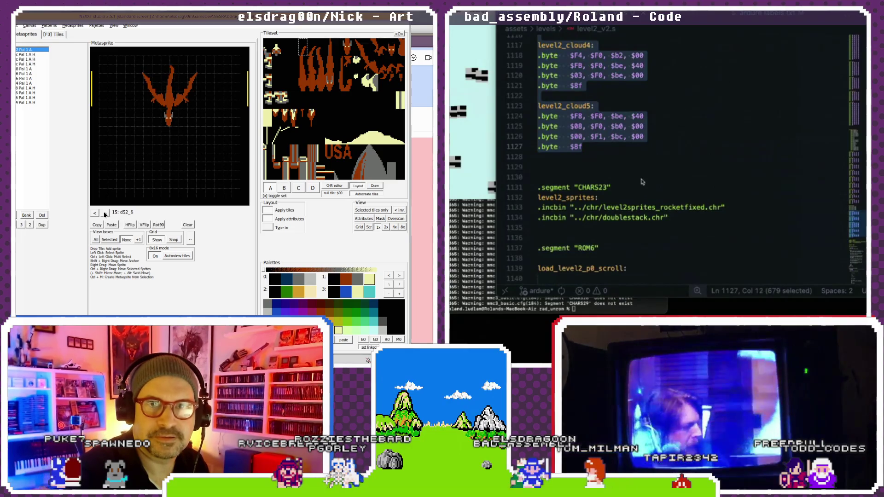
pyautogui.click(579, 148)
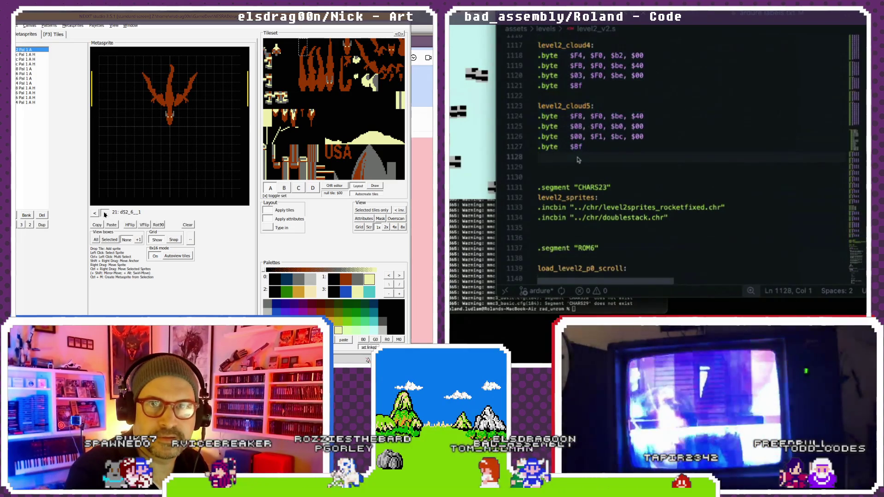
# - Replace the old cloud byte data below level2_clouds with the pasted new values
pyautogui.click(105, 213)
pyautogui.scroll(10, 579, 160)
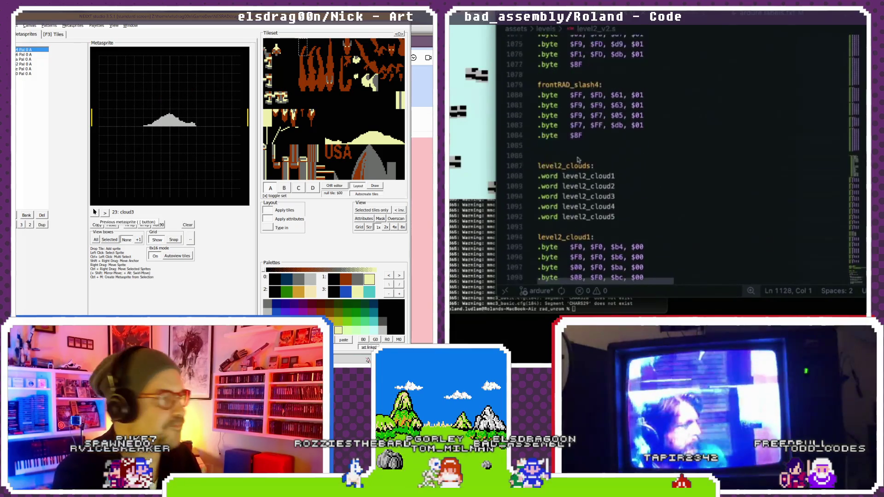
pyautogui.scroll(-1, 579, 160)
pyautogui.click(96, 214)
pyautogui.keyDown('shift'); pyautogui.click(538, 151); pyautogui.keyUp('shift')
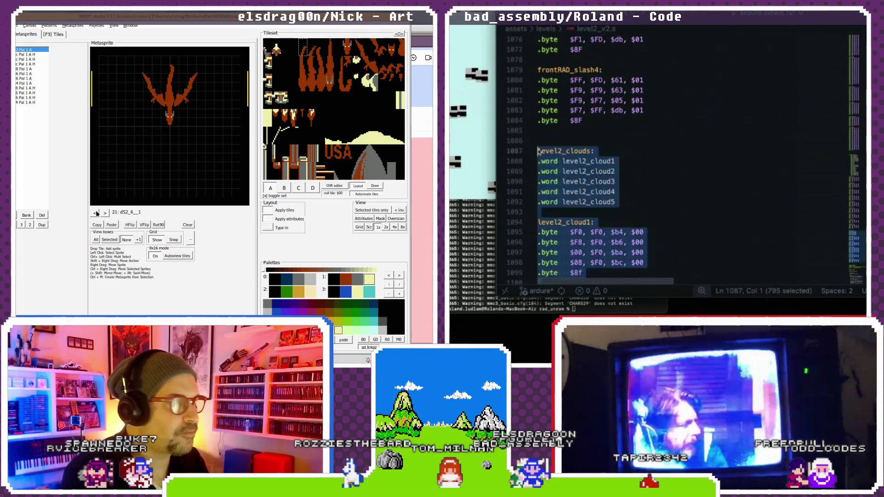
pyautogui.click(551, 212)
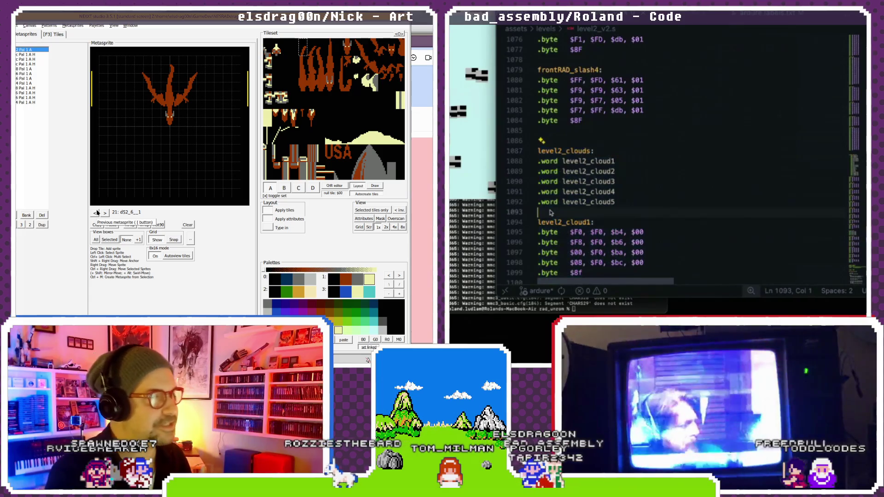
pyautogui.scroll(-10, 552, 216)
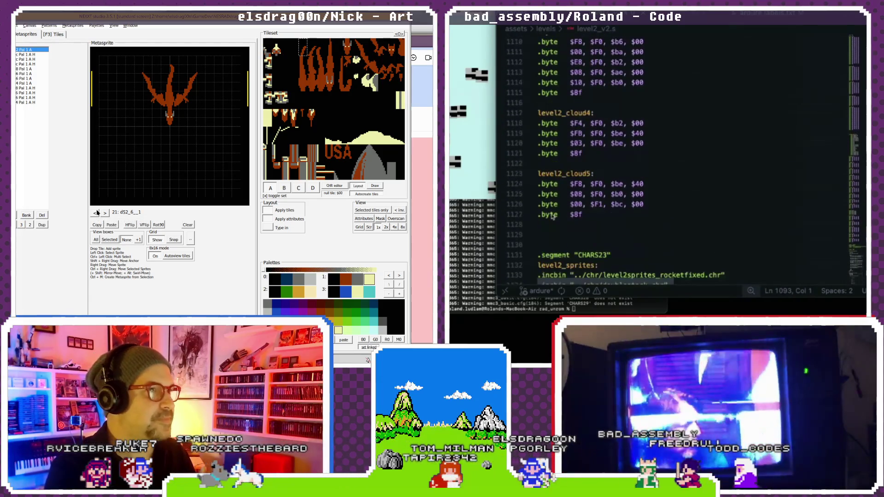
pyautogui.keyDown('shift'); pyautogui.click(554, 227); pyautogui.keyUp('shift')
pyautogui.press('super+v')
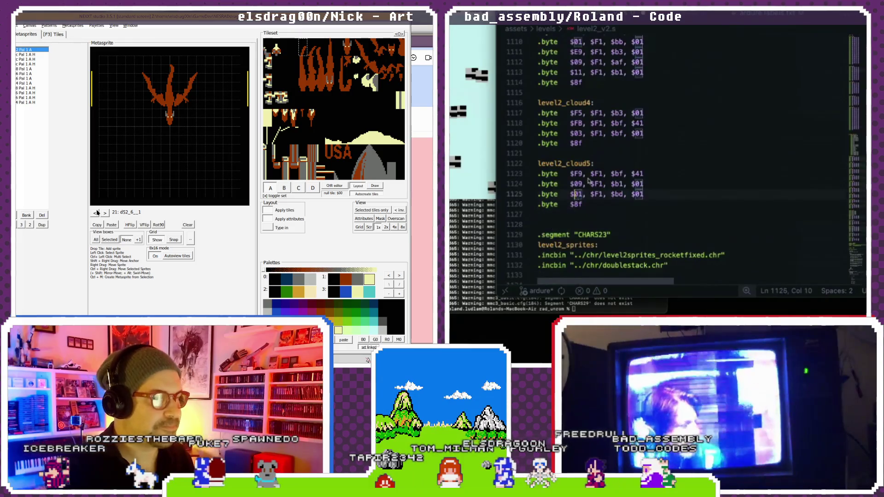
# - Scroll back up to the rocket_stage5 data and place the caret there
pyautogui.scroll(20, 588, 181)
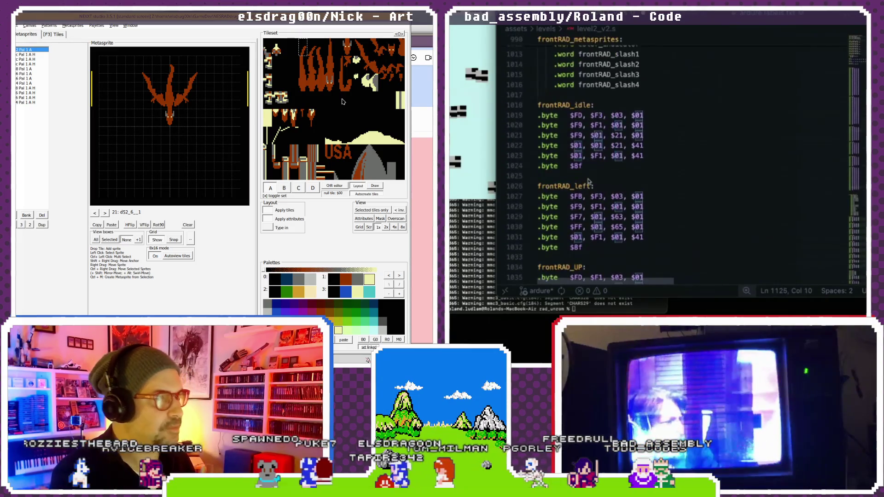
pyautogui.scroll(5, 588, 181)
pyautogui.scroll(5, 589, 182)
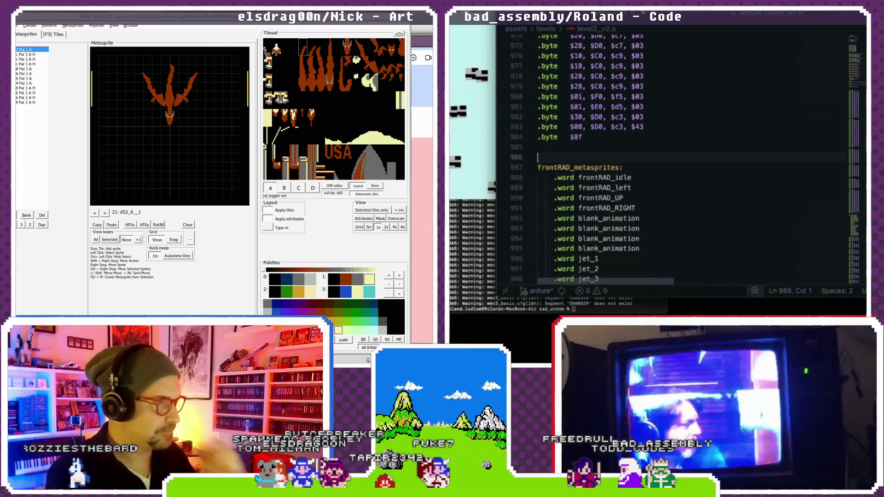
pyautogui.scroll(6, 580, 191)
pyautogui.click(592, 188)
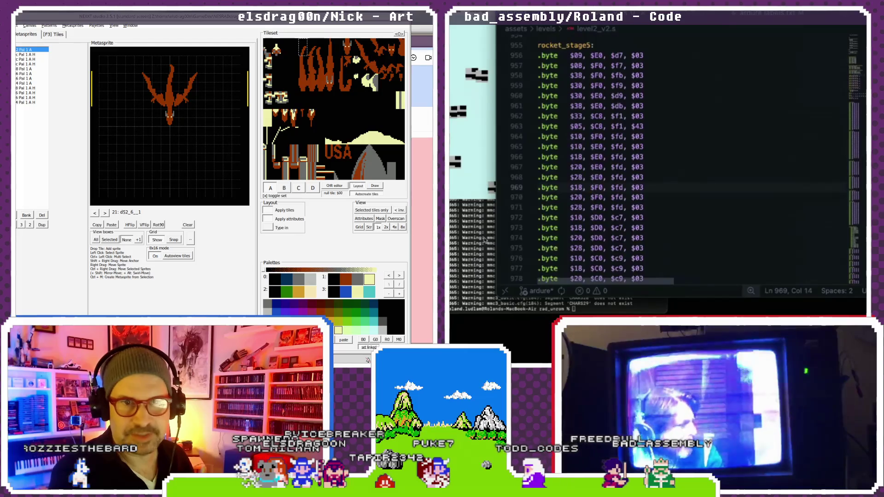
# - Bring the browser with the Miro board's Level 2 Stuff notes in front of NEXXT
pyautogui.press('super+Tab')
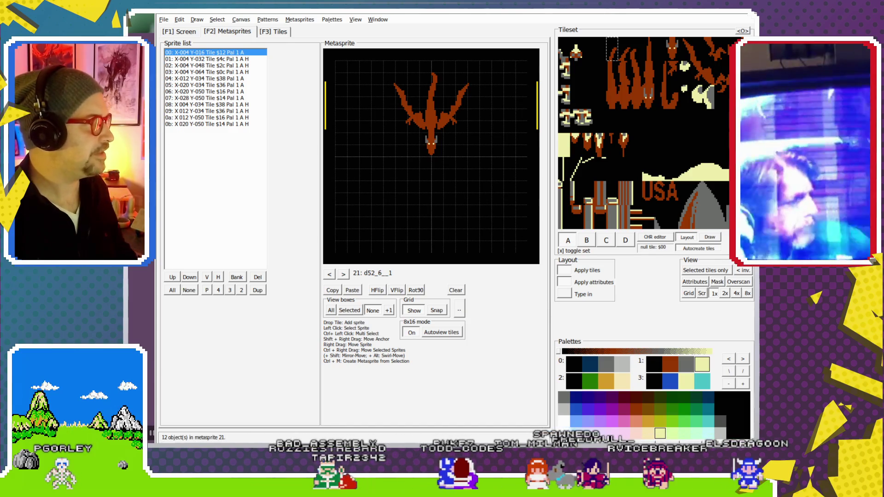
pyautogui.hotkey('alt', 'Tab')
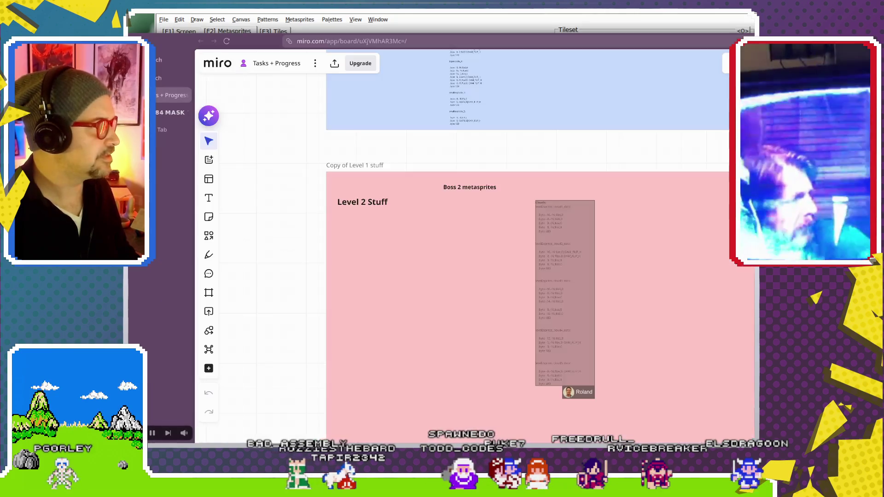
# - Switch the browser from the Miro board to the Twitch tab
pyautogui.click(159, 79)
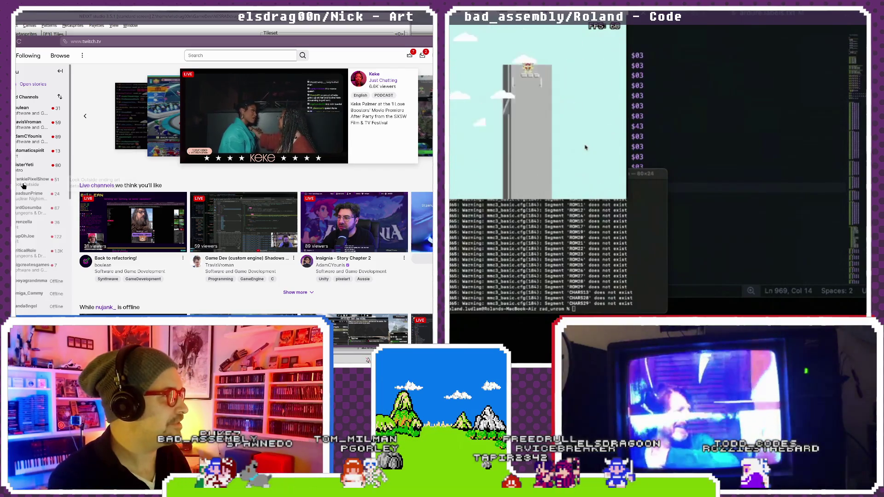
# - Expand the followed channels list and open a live Shadows of Illumina game-dev stream
pyautogui.click(19, 180)
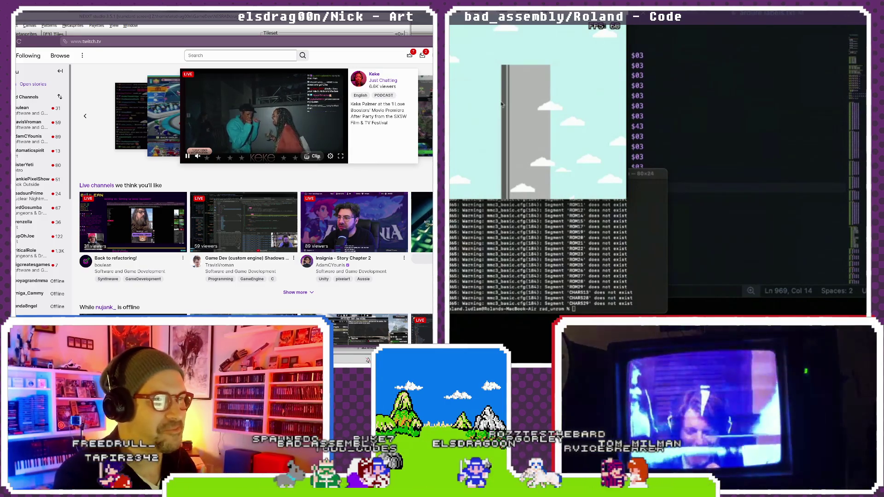
pyautogui.click(31, 127)
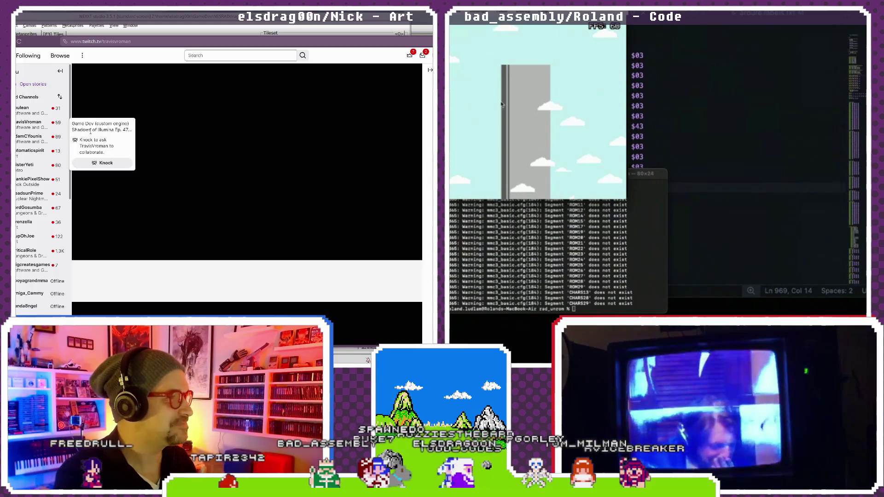